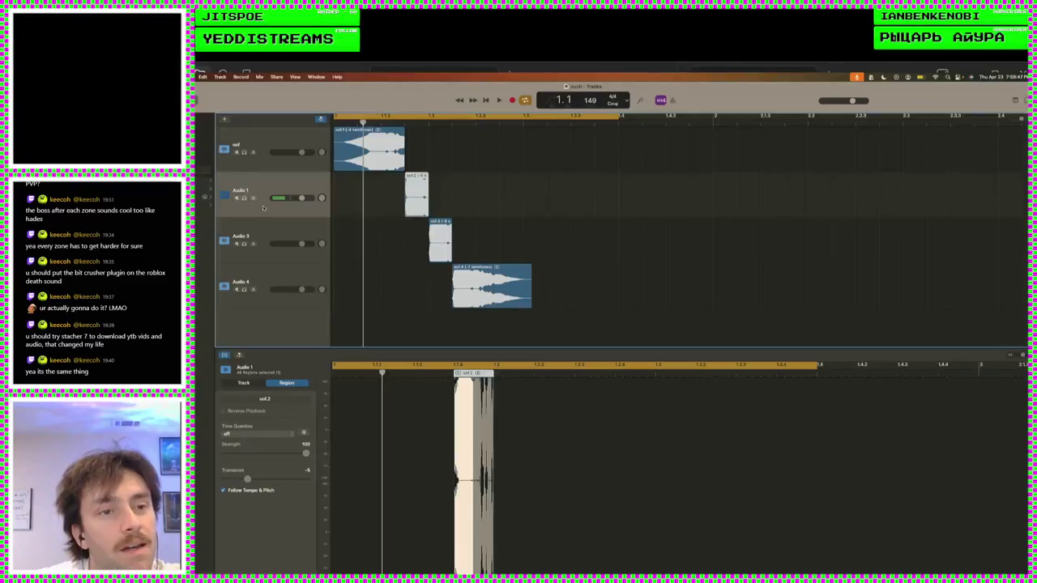
# - Raise Audio 1's Bitcrusher downsampling from 6x to 10x and play the project
pyautogui.press('b')
pyautogui.click(315, 536)
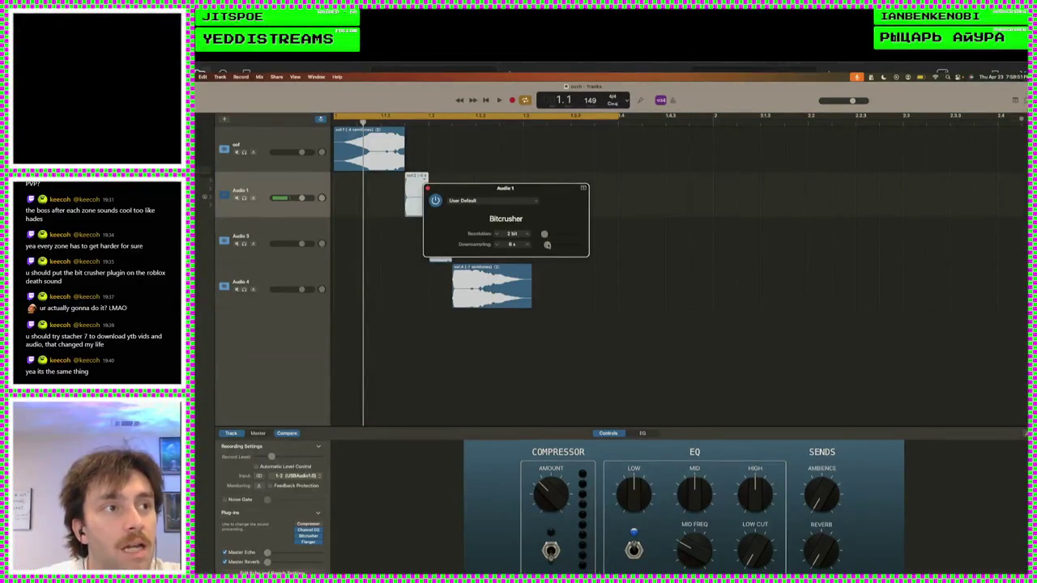
pyautogui.moveTo(547, 244); pyautogui.dragTo(549, 244)
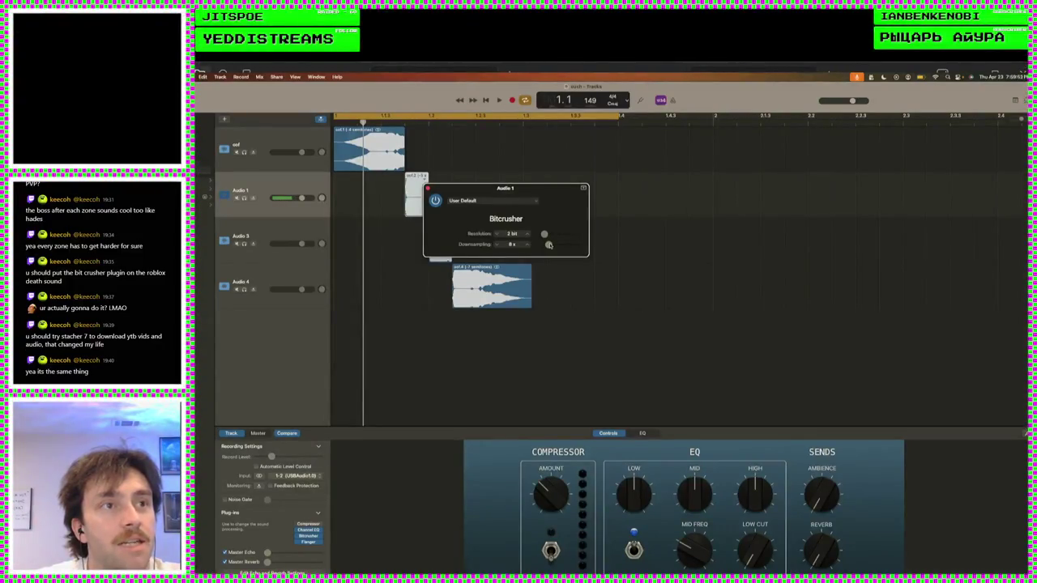
pyautogui.press('space')
# - Raise Audio 3's downsampling to 11x and Audio 4's to 12x, then play the loop
pyautogui.click(320, 257)
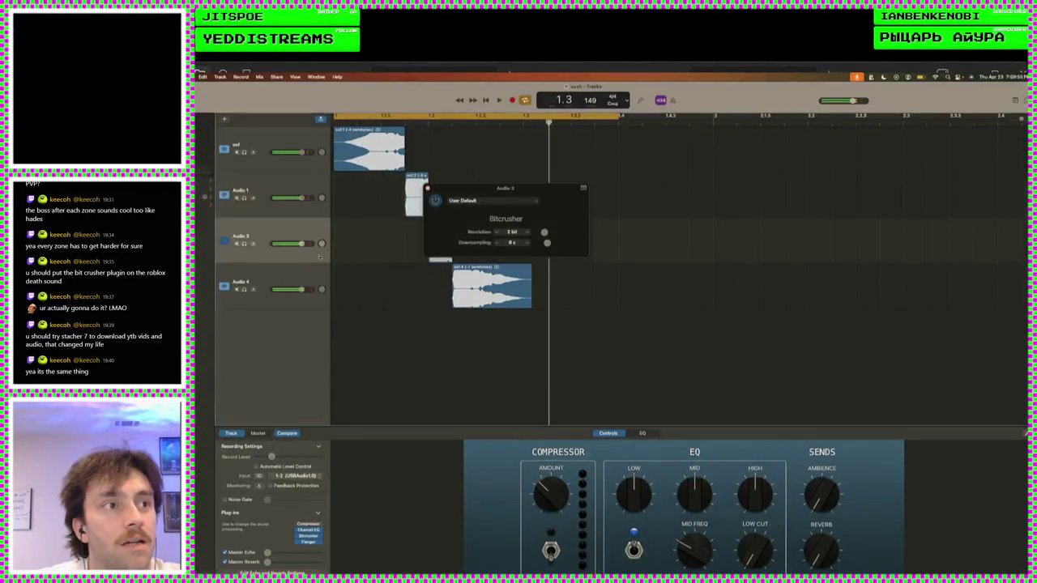
pyautogui.click(547, 243)
pyautogui.moveTo(547, 243); pyautogui.dragTo(551, 244)
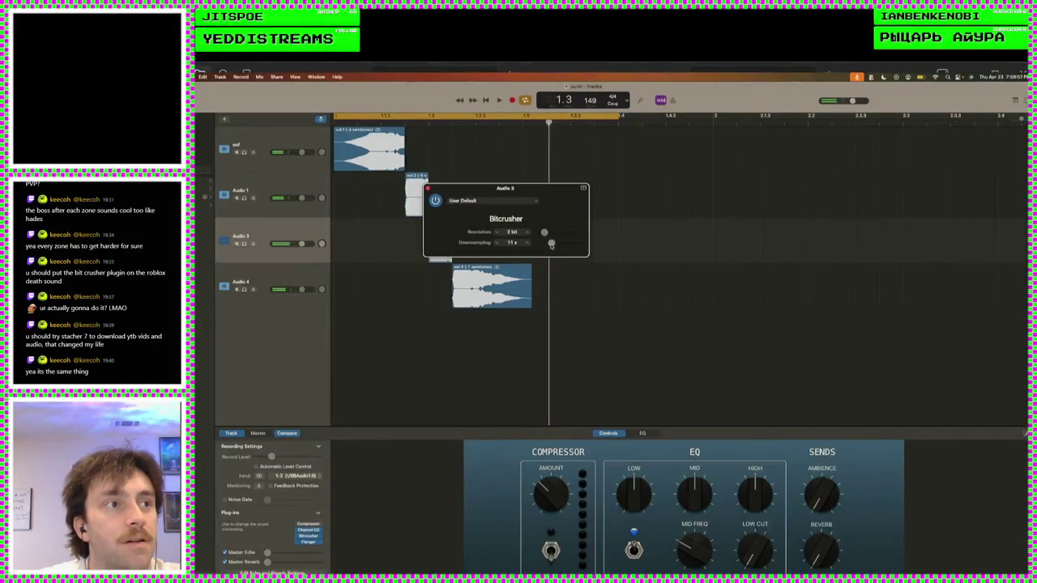
pyautogui.click(299, 208)
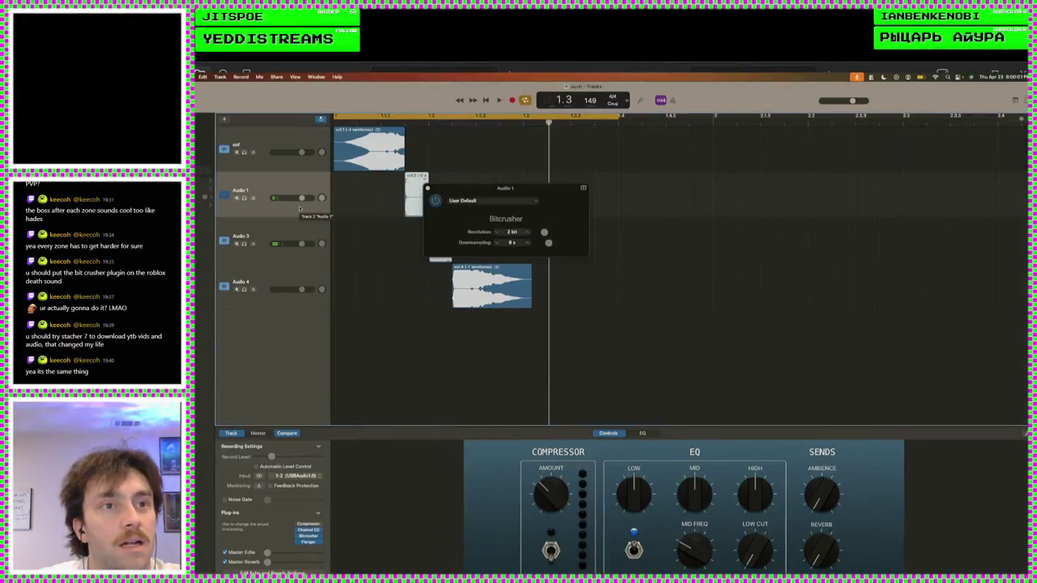
pyautogui.click(307, 251)
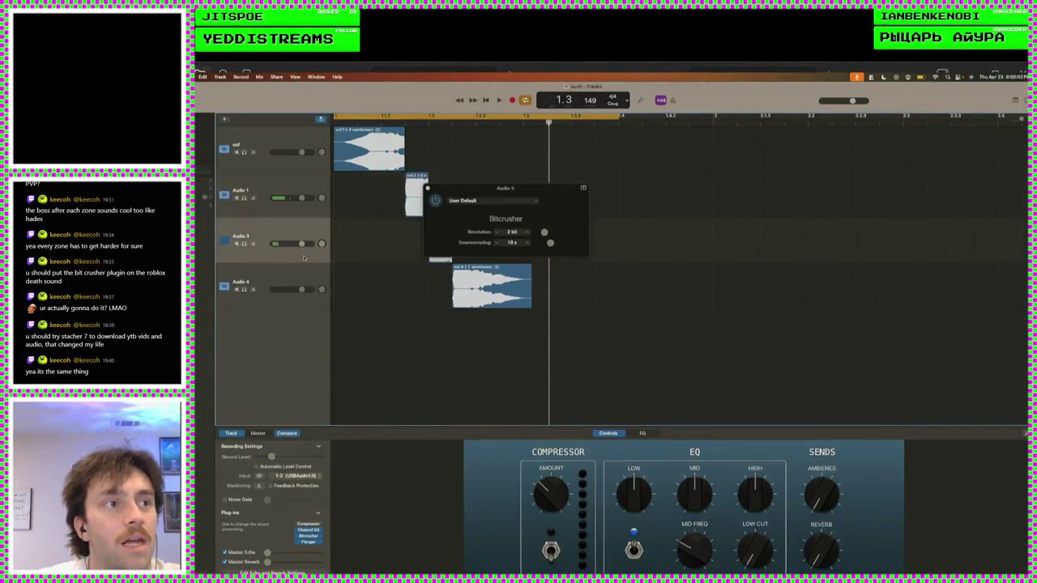
pyautogui.click(297, 276)
pyautogui.moveTo(547, 243); pyautogui.dragTo(551, 243)
pyautogui.press('space')
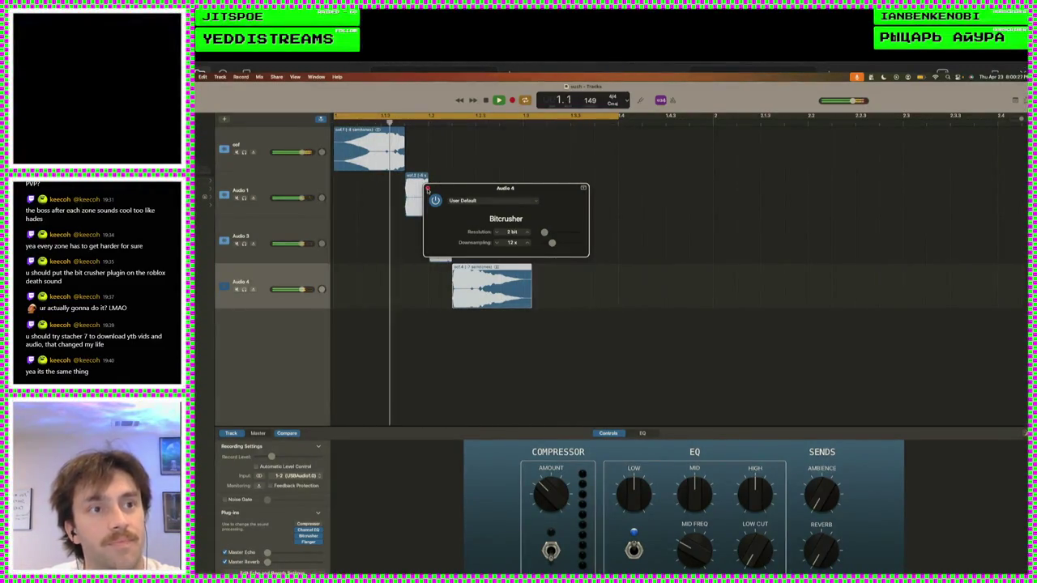
# - Audition the crushed loop repeatedly, close Audio 4's Bitcrusher window, and resume playback
pyautogui.press('space')
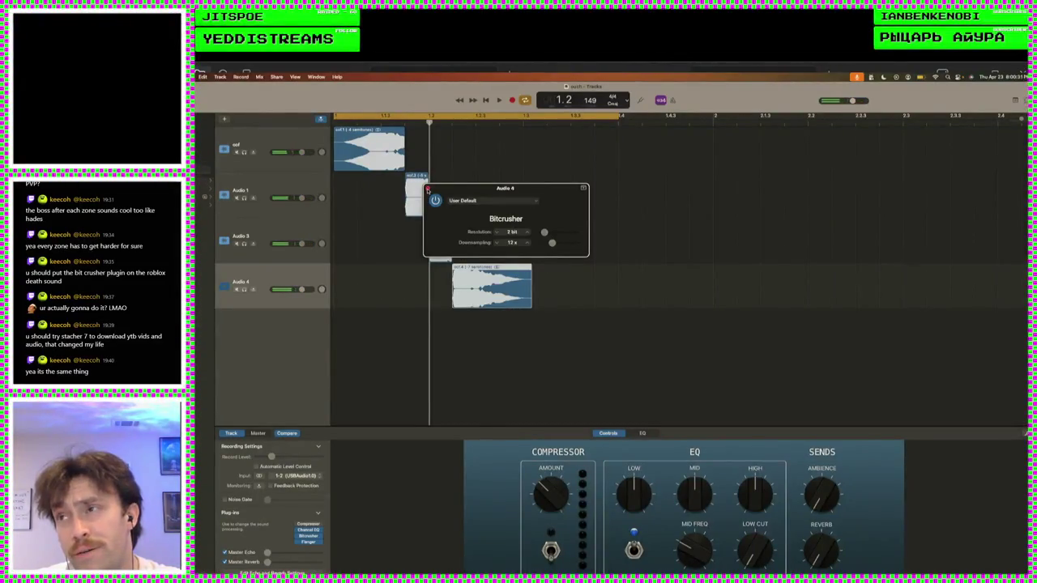
pyautogui.press('space')
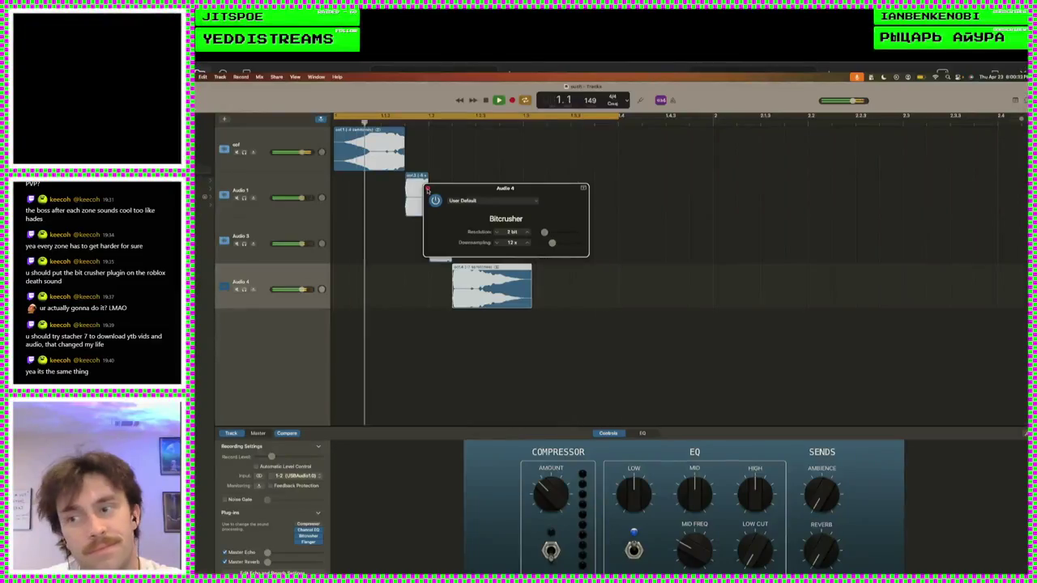
pyautogui.press('space')
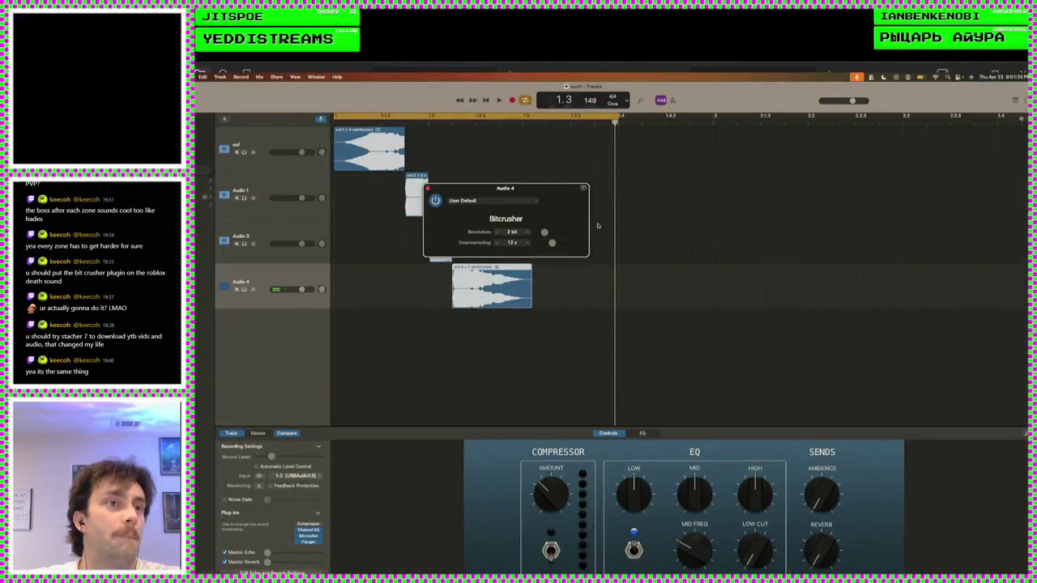
pyautogui.click(428, 190)
pyautogui.press('space')
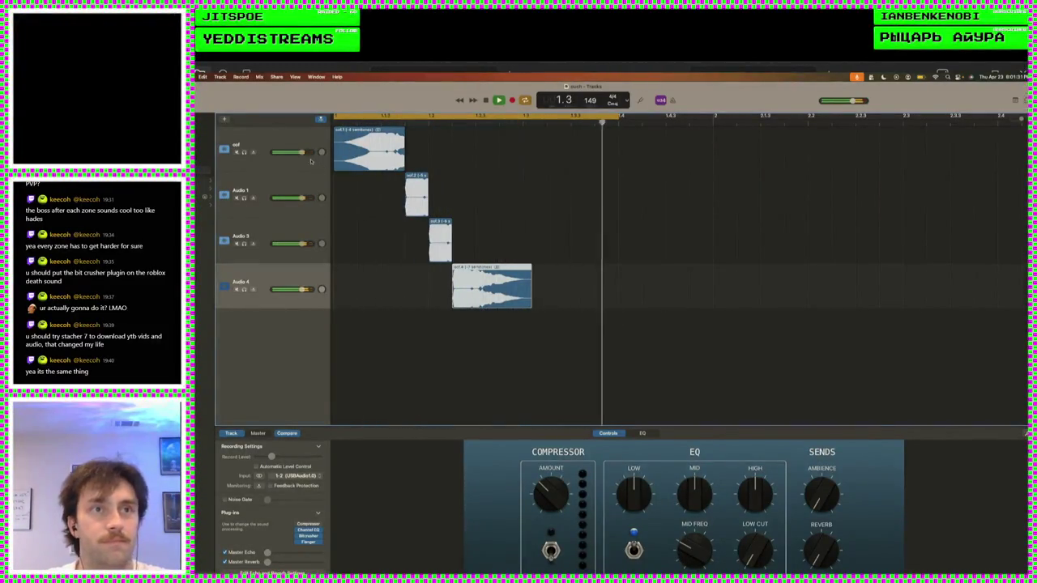
# - Set Audio 3's volume to -1.0 dB and Audio 4's to -3.1 dB while auditioning
pyautogui.press('space')
pyautogui.moveTo(300, 199)
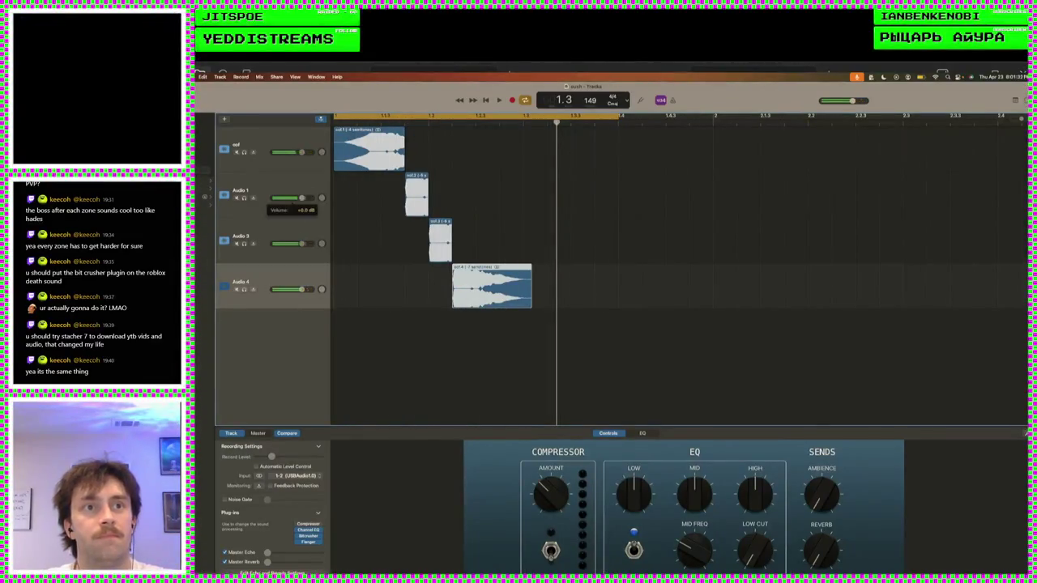
pyautogui.press('space')
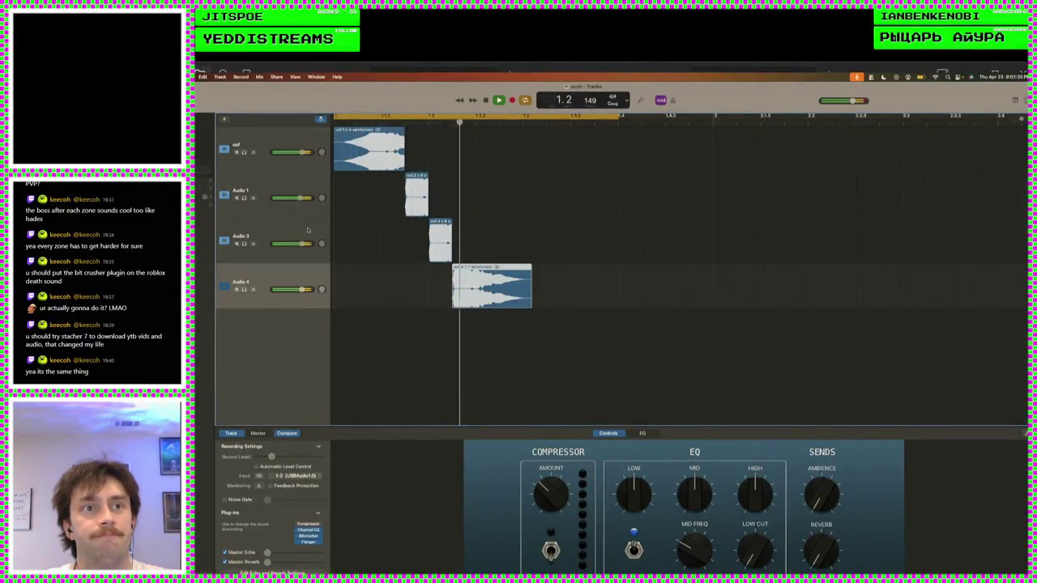
pyautogui.press('space')
pyautogui.moveTo(302, 244)
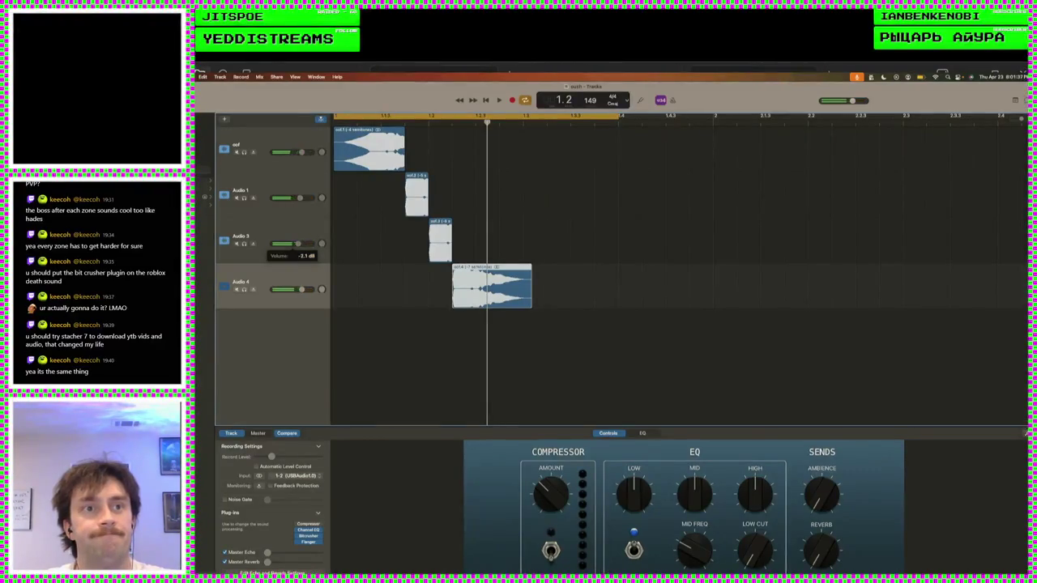
pyautogui.moveTo(297, 243); pyautogui.dragTo(300, 244)
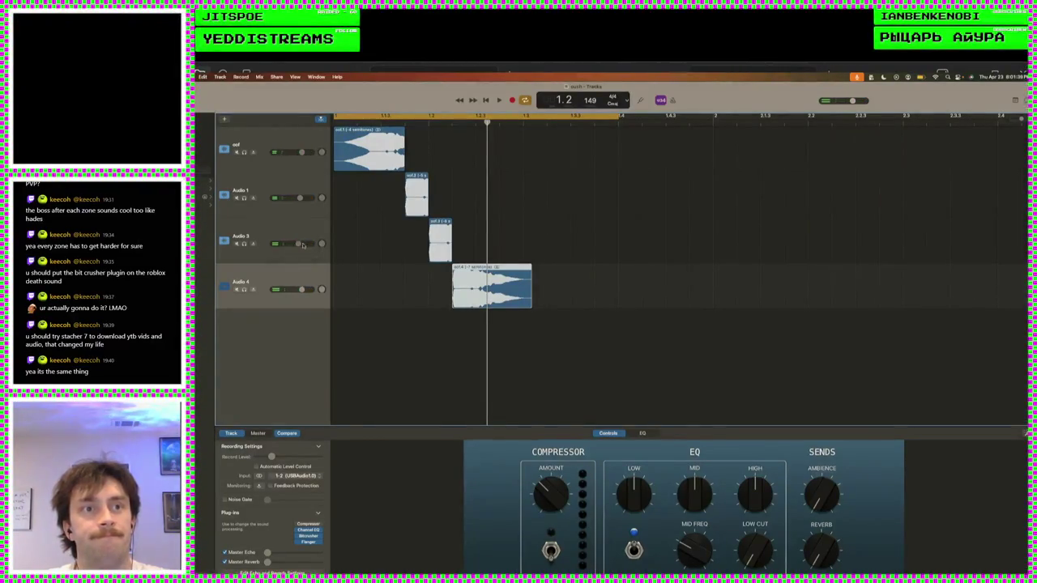
pyautogui.moveTo(302, 290)
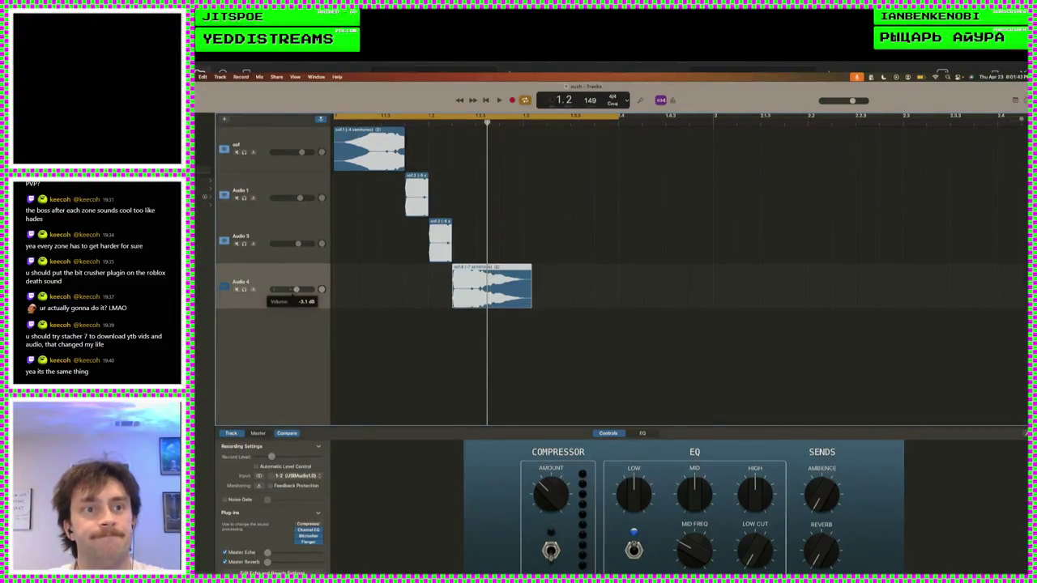
pyautogui.press('space')
pyautogui.moveTo(297, 289); pyautogui.dragTo(295, 290)
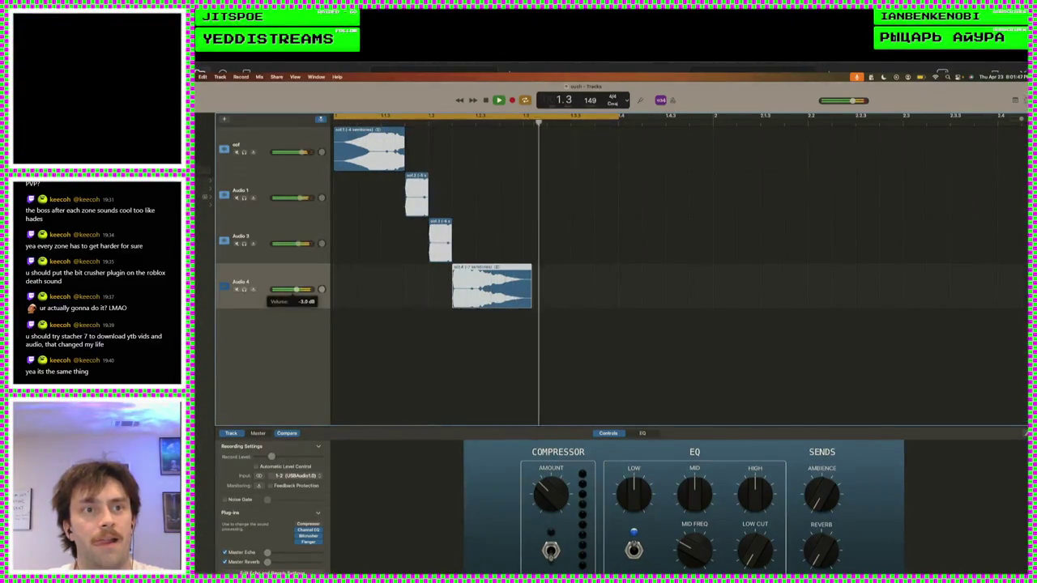
pyautogui.press('space')
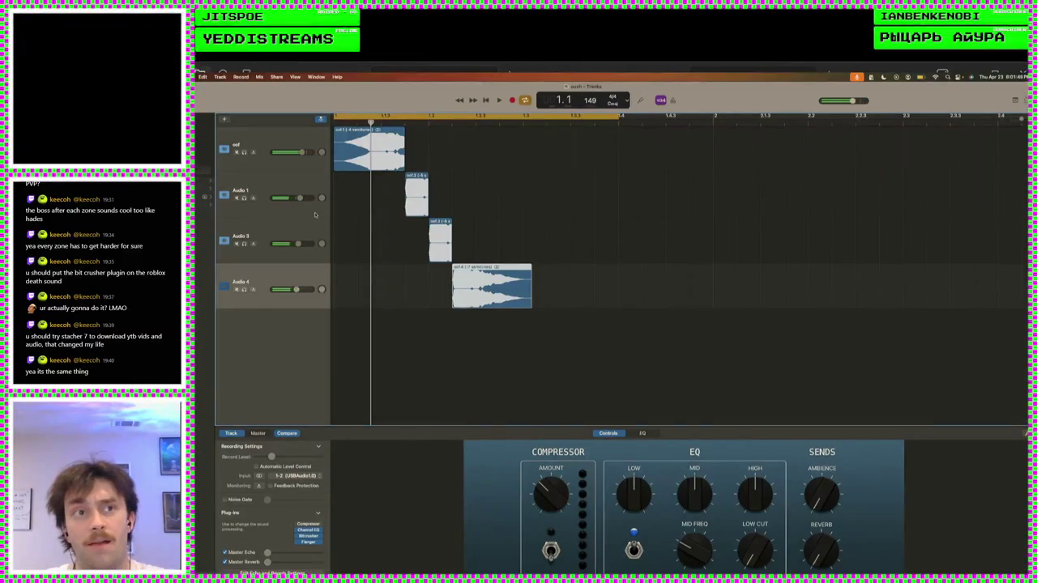
# - Nudge Audio 1, Audio 3 and Audio 4 volumes lower and play the loop to check levels
pyautogui.moveTo(301, 200); pyautogui.dragTo(299, 199)
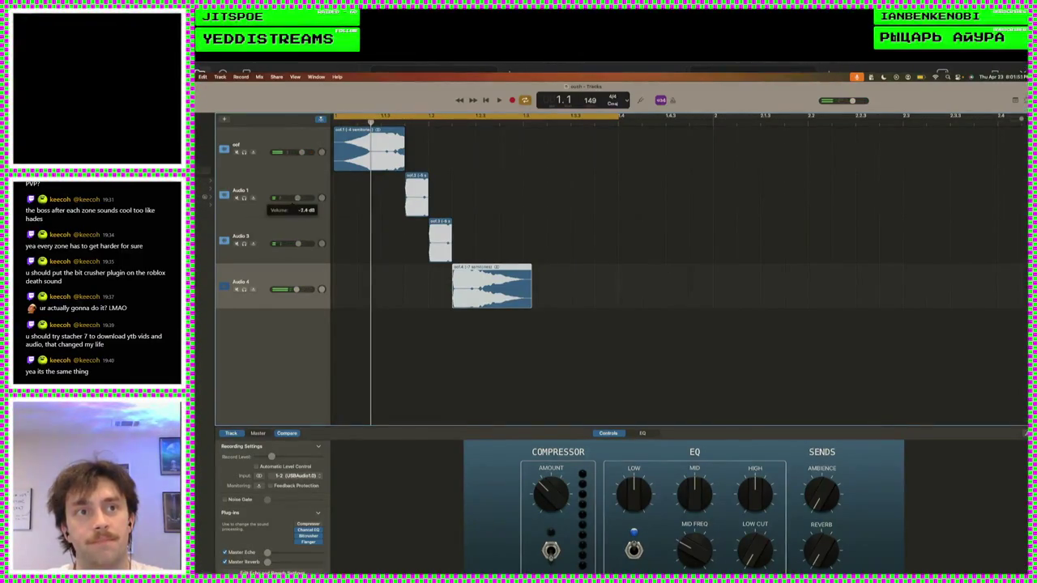
pyautogui.moveTo(298, 243); pyautogui.dragTo(295, 243)
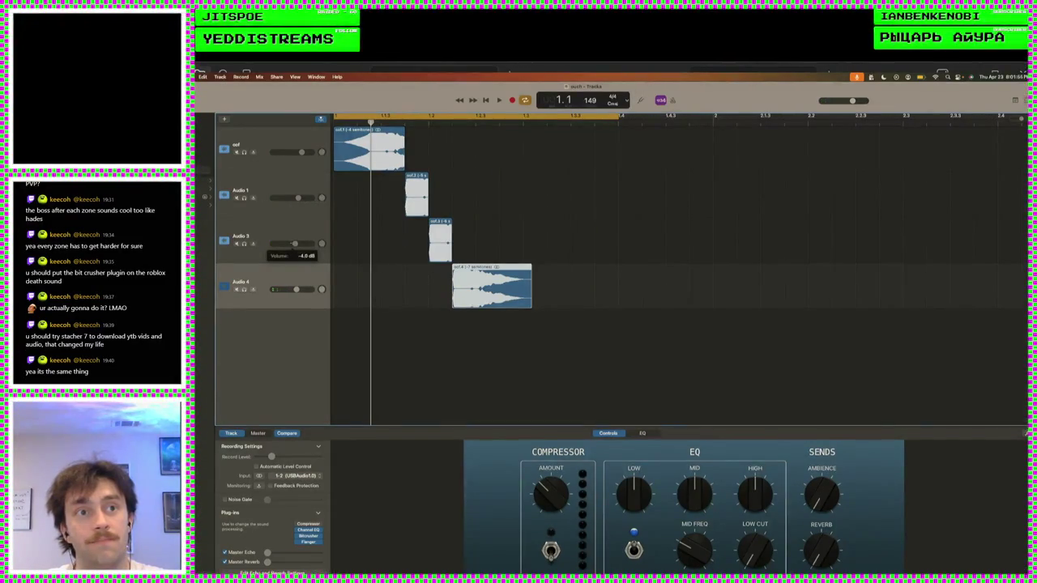
pyautogui.click(296, 289)
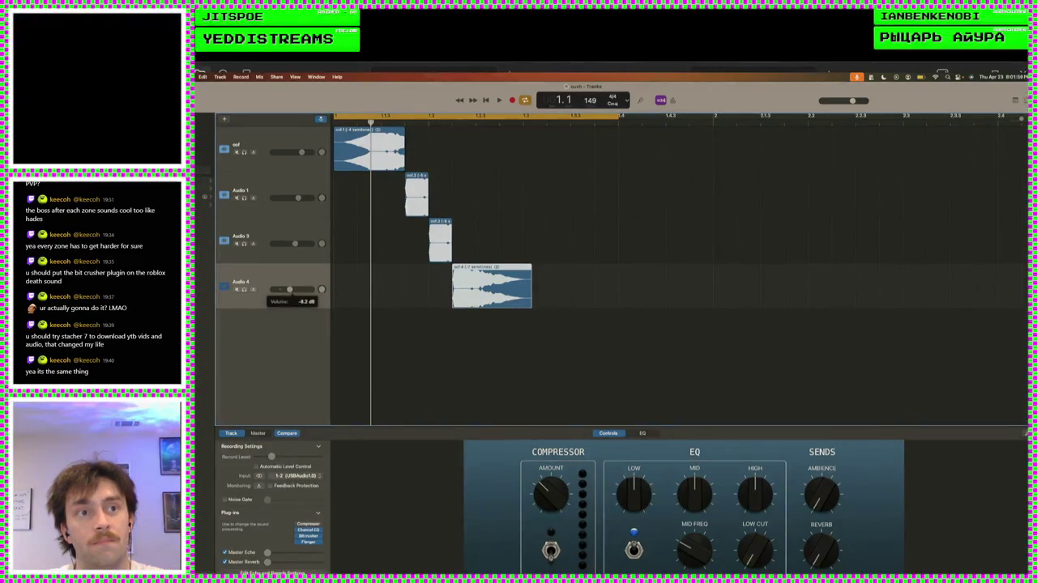
pyautogui.press('space')
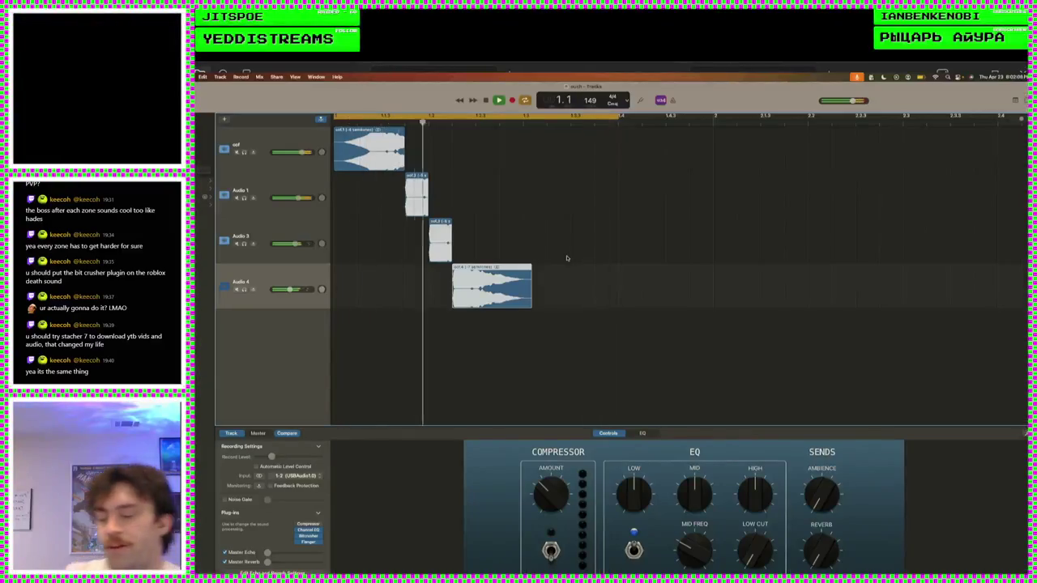
# - Lower Audio 1 to -2.0 dB, Audio 3 to -4.0 dB, turn Audio 4 down, and play
pyautogui.press('space')
pyautogui.moveTo(300, 198); pyautogui.dragTo(297, 198)
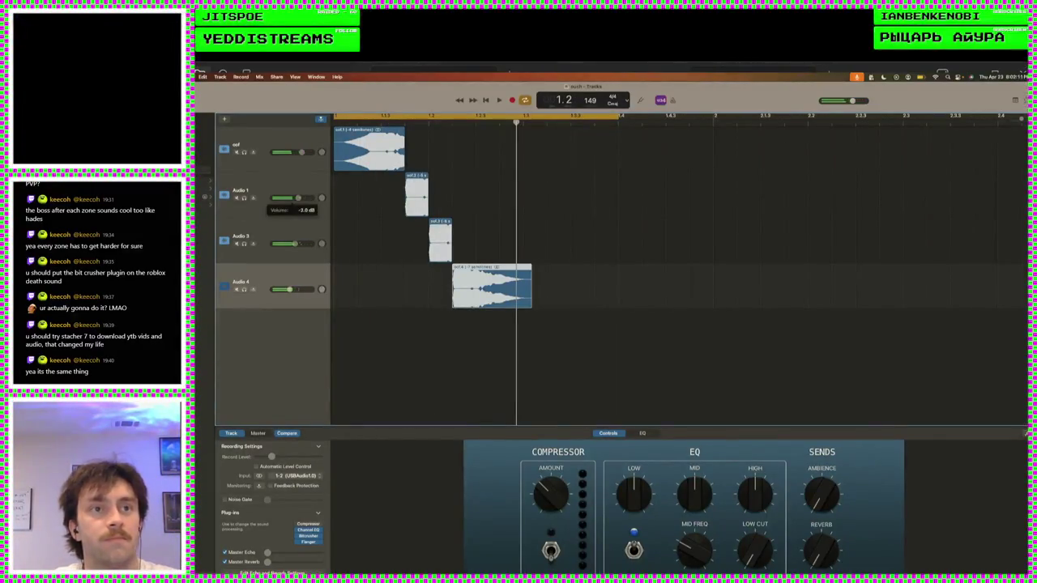
pyautogui.click(294, 243)
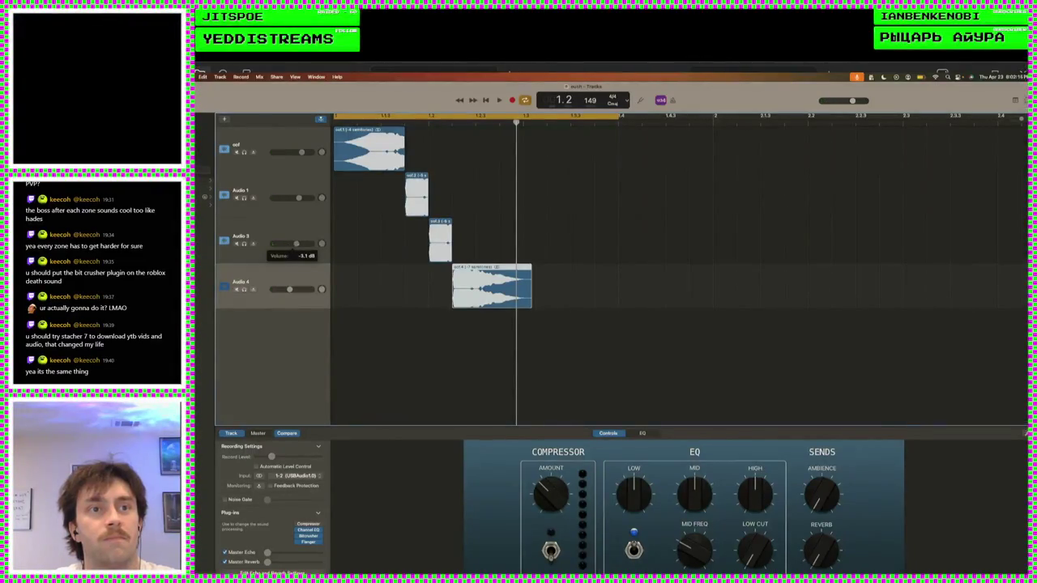
pyautogui.click(289, 289)
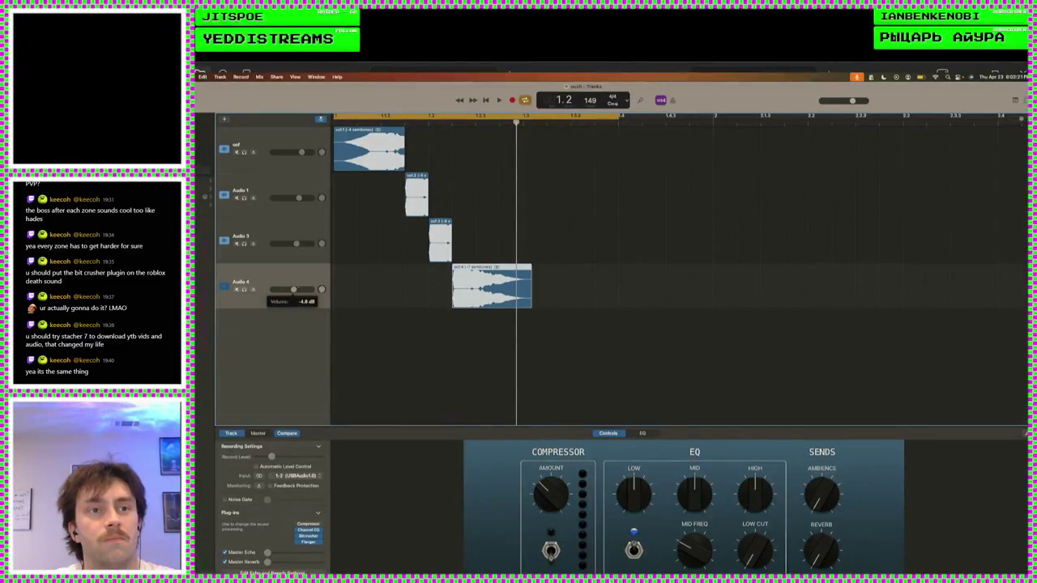
pyautogui.press('space')
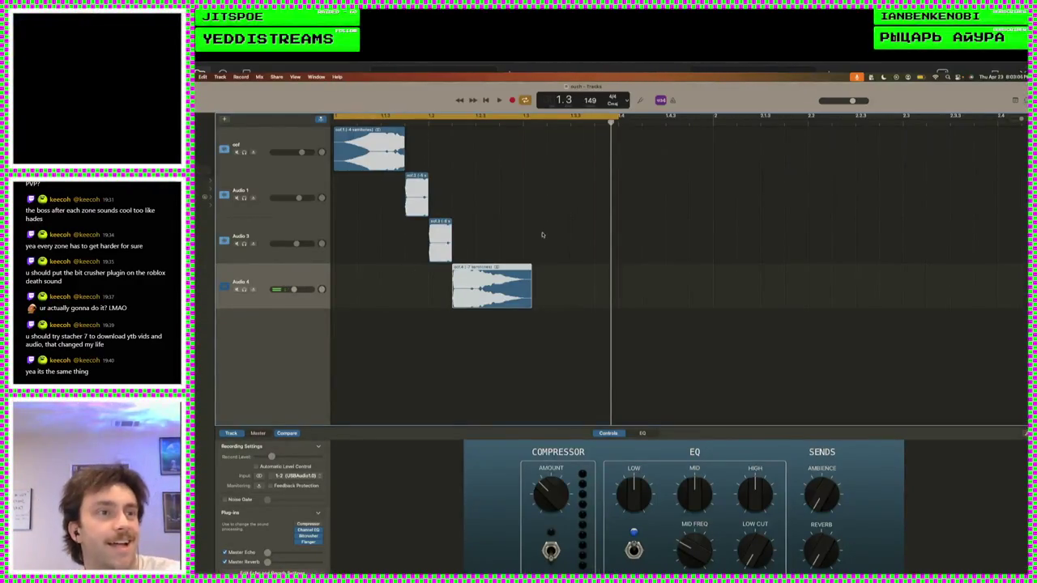
# - Audition the layered loop repeatedly, sweeping the tempo up from 70 and ending at 120 BPM
pyautogui.press('space')
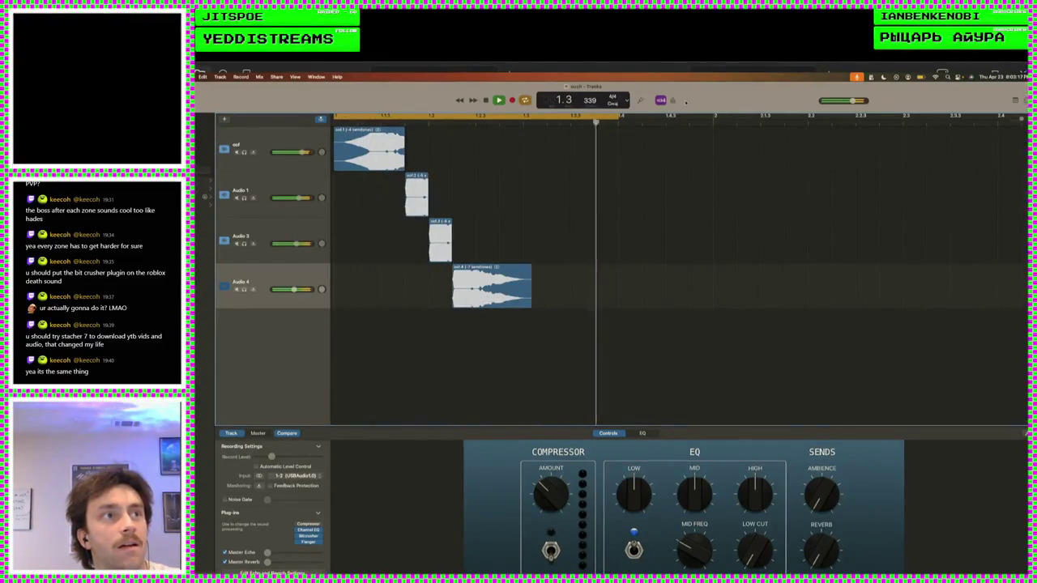
pyautogui.press('space')
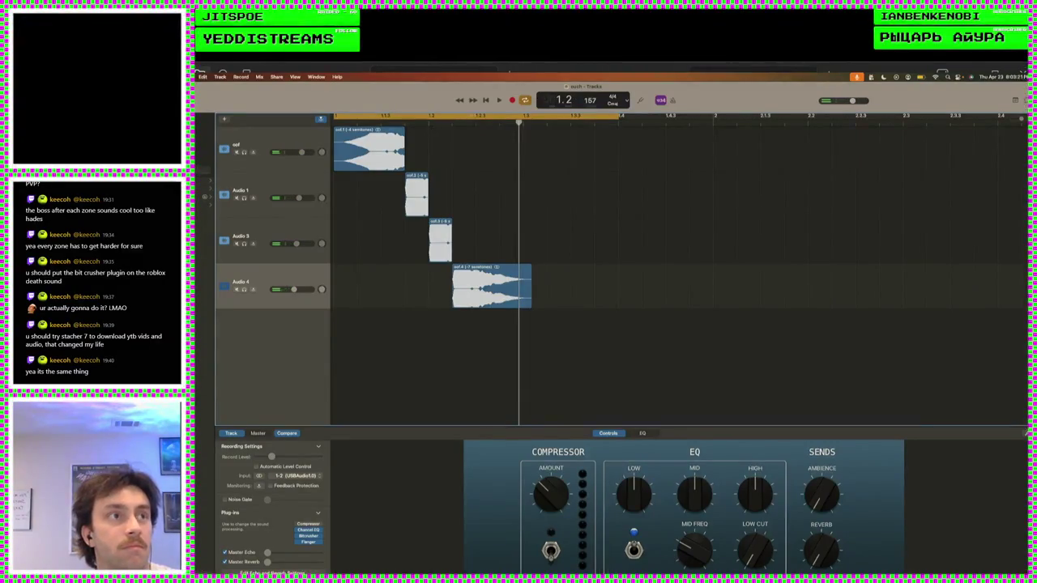
pyautogui.press('space')
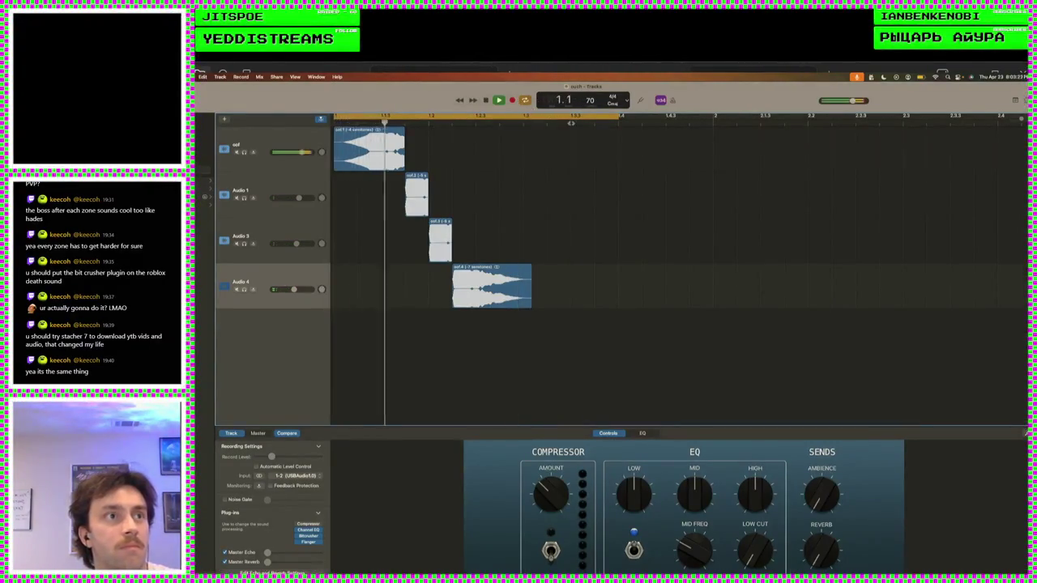
pyautogui.press('space')
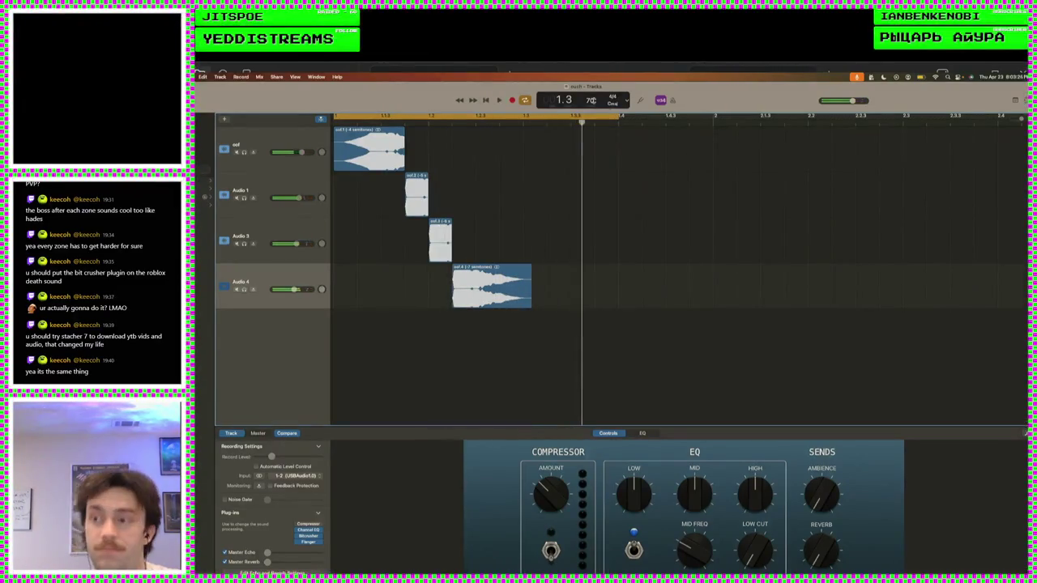
pyautogui.press('space')
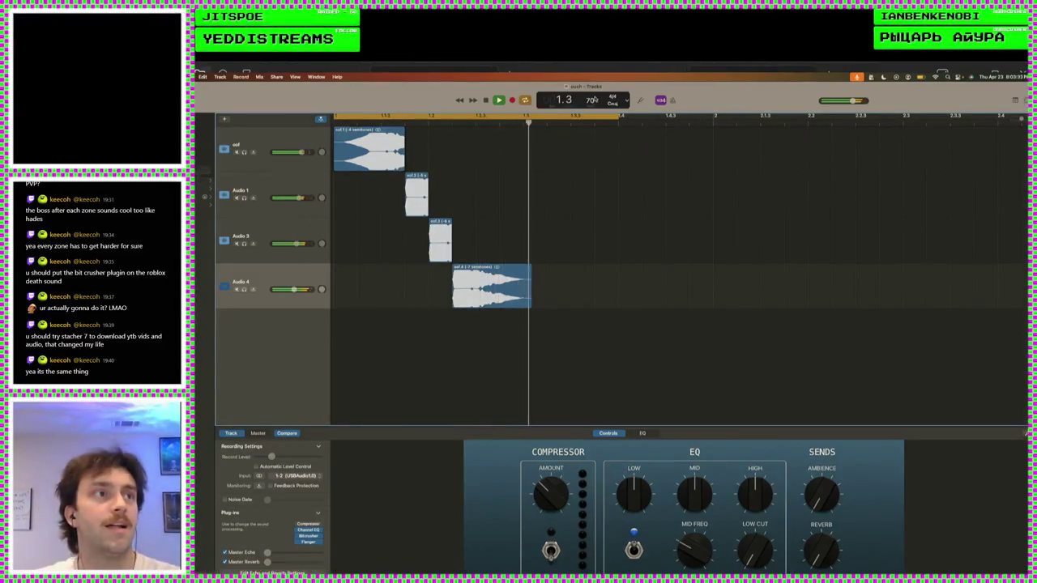
pyautogui.moveTo(590, 100)
pyautogui.mouseDown()
pyautogui.moveTo(590, 81)
pyautogui.moveTo(589, 163)
pyautogui.mouseUp()
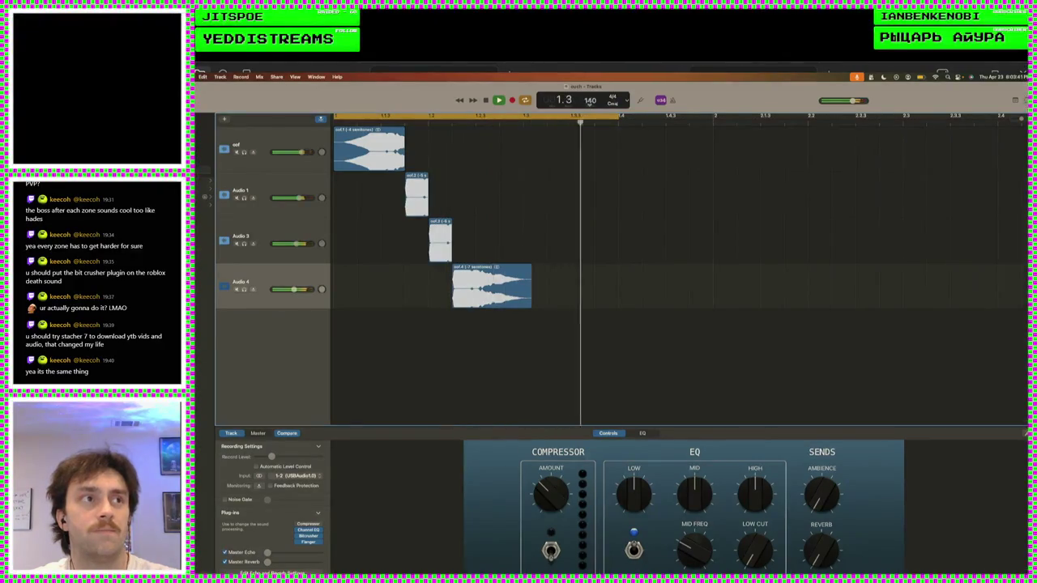
pyautogui.press('space')
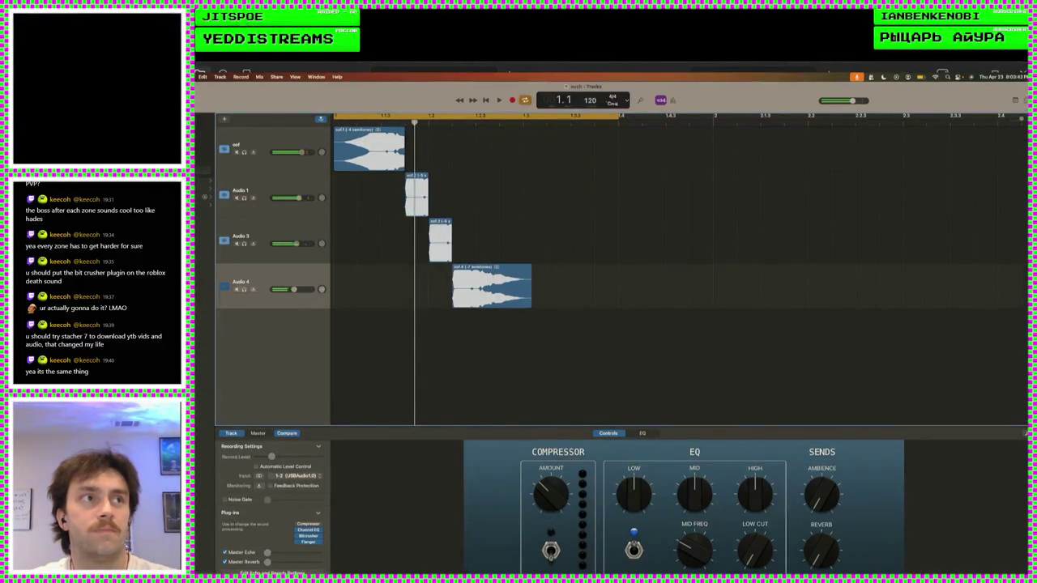
pyautogui.press('space')
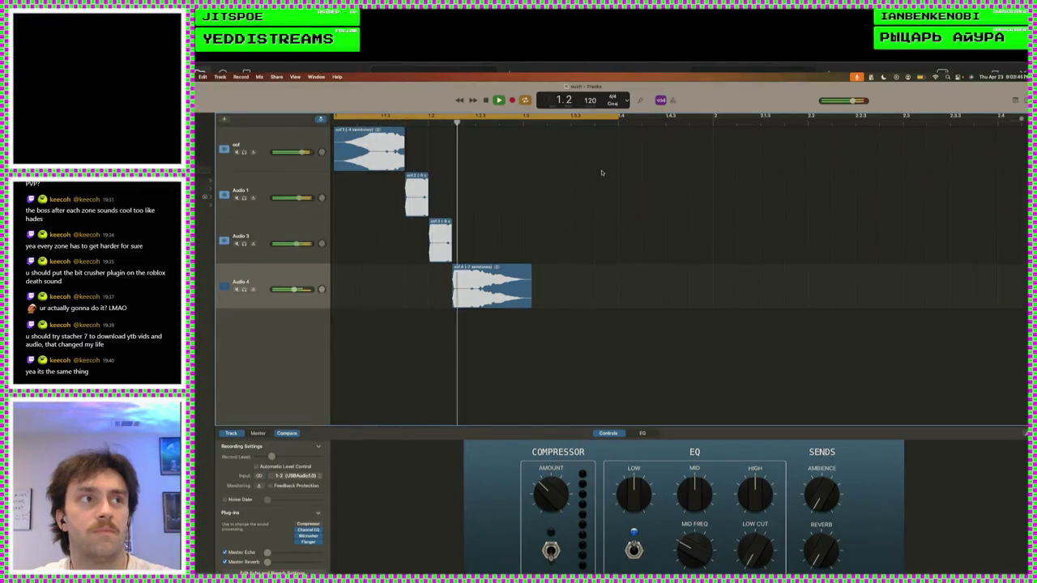
pyautogui.press('space')
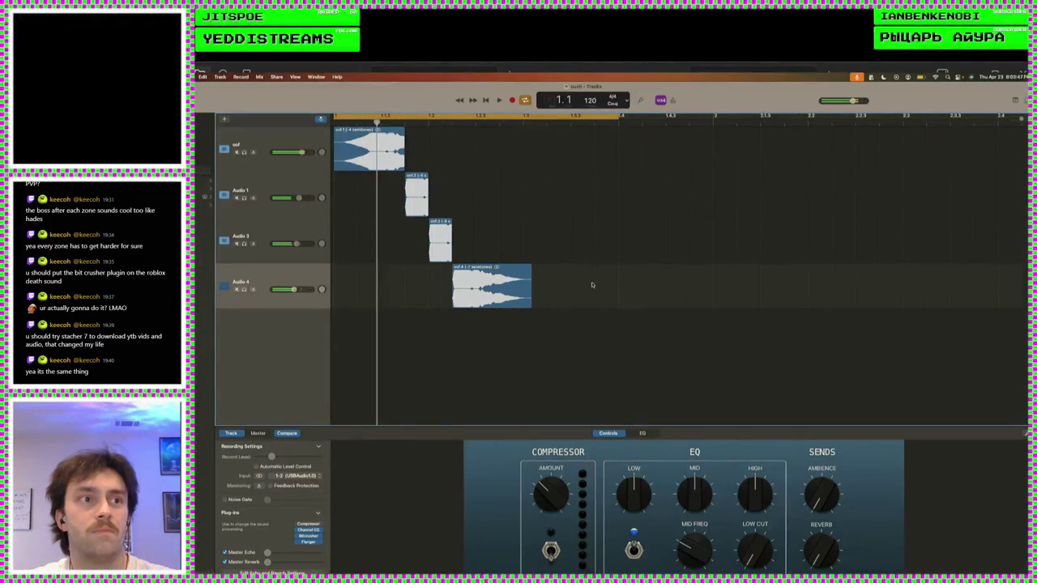
pyautogui.moveTo(592, 285); pyautogui.dragTo(388, 127)
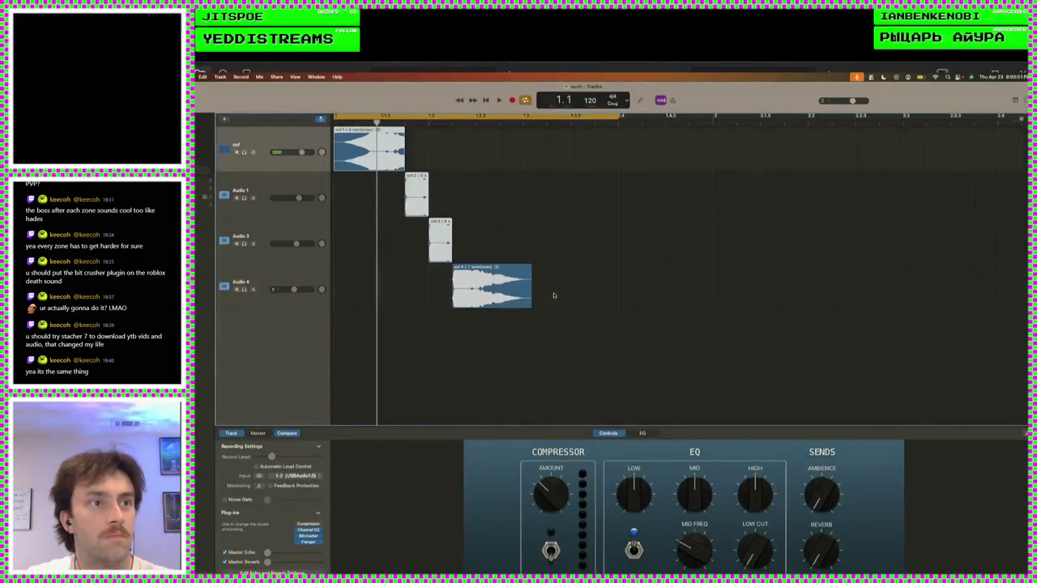
pyautogui.click(554, 296)
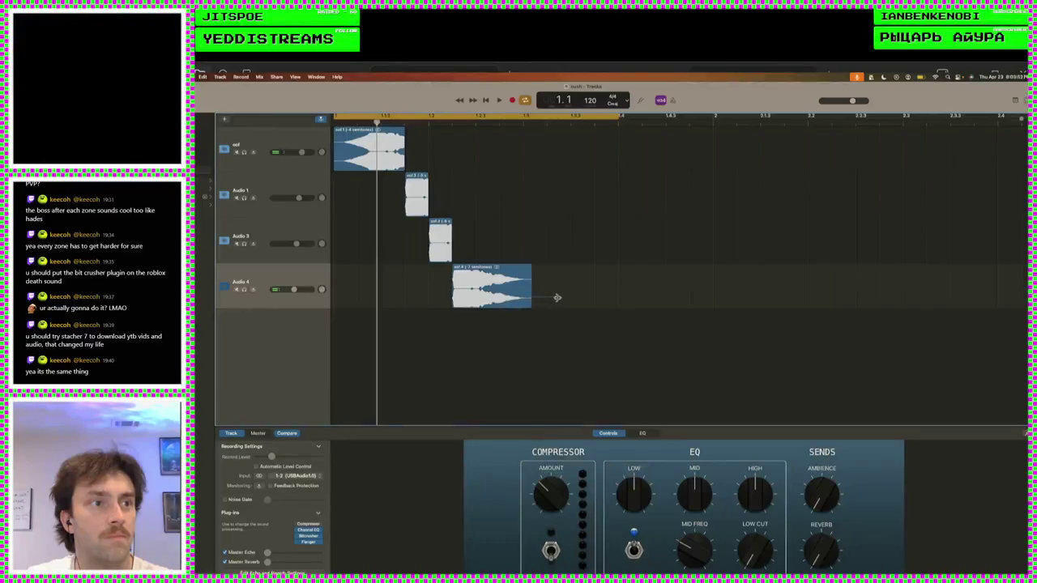
pyautogui.moveTo(526, 299)
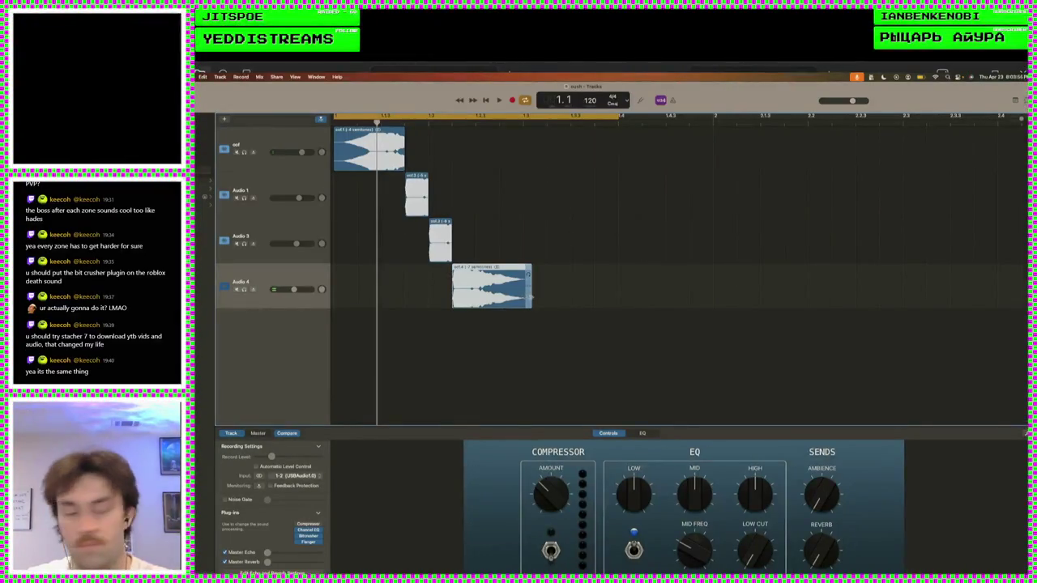
pyautogui.rightClick(532, 299)
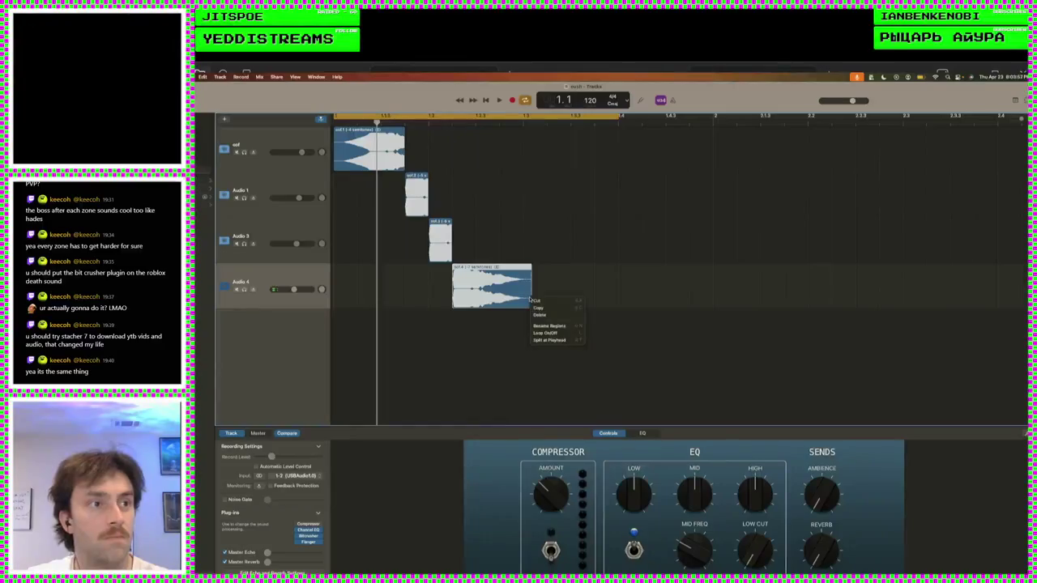
pyautogui.click(528, 299)
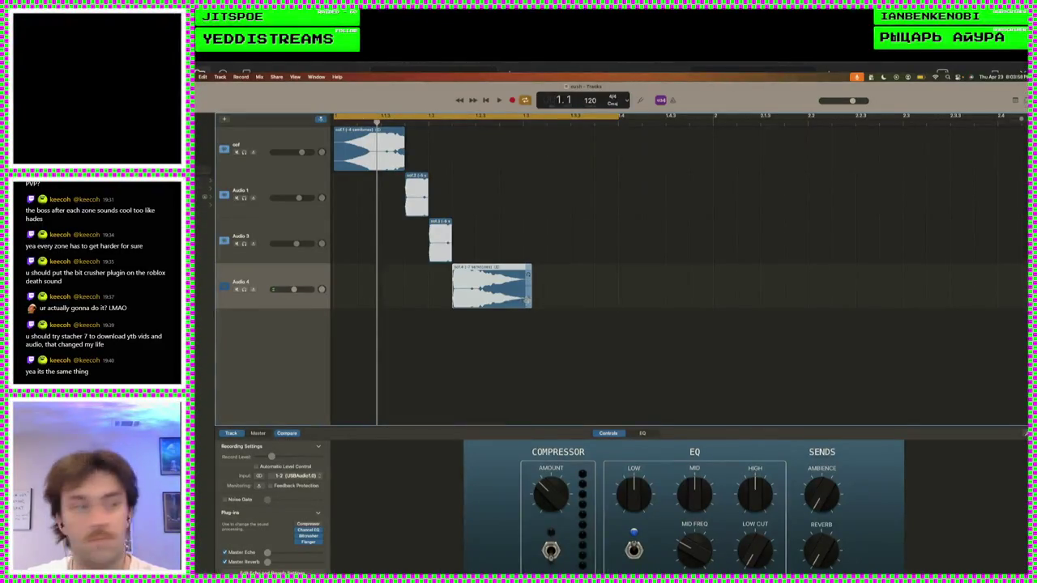
pyautogui.moveTo(531, 300); pyautogui.dragTo(555, 301)
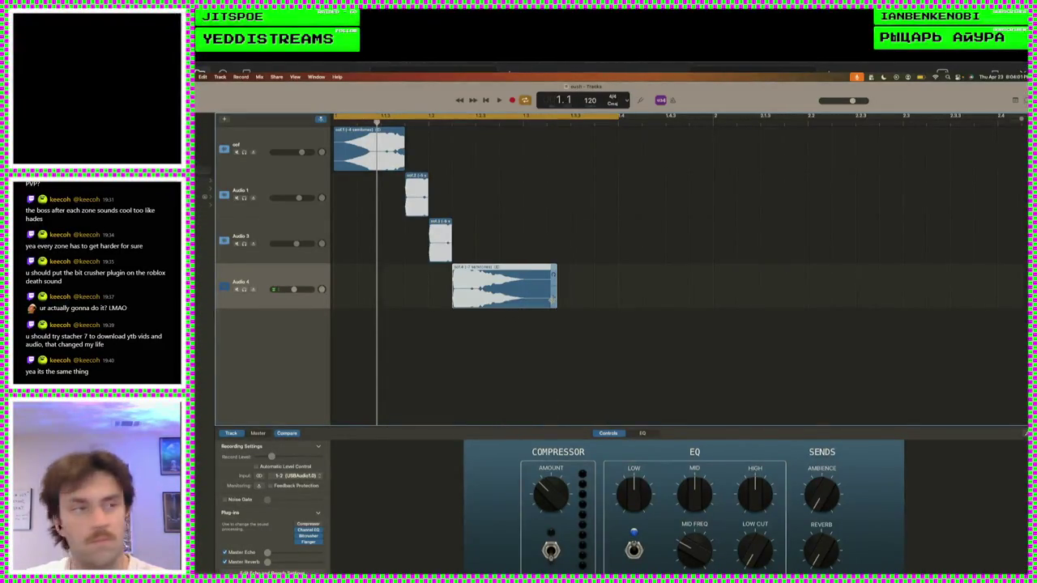
pyautogui.press('space')
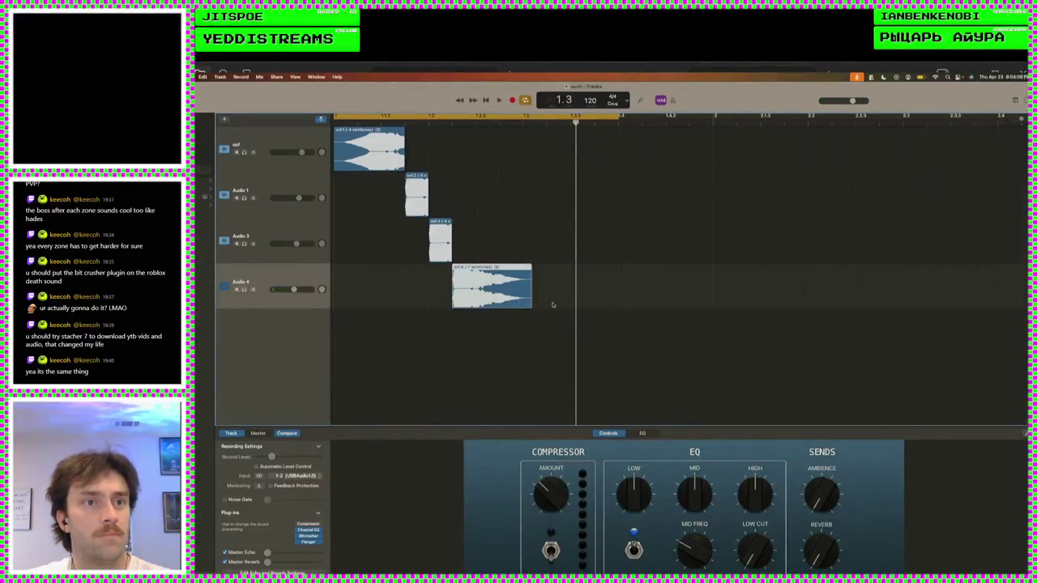
# - Select the oof track, show its editor, and turn Flex off for it
pyautogui.click(266, 243)
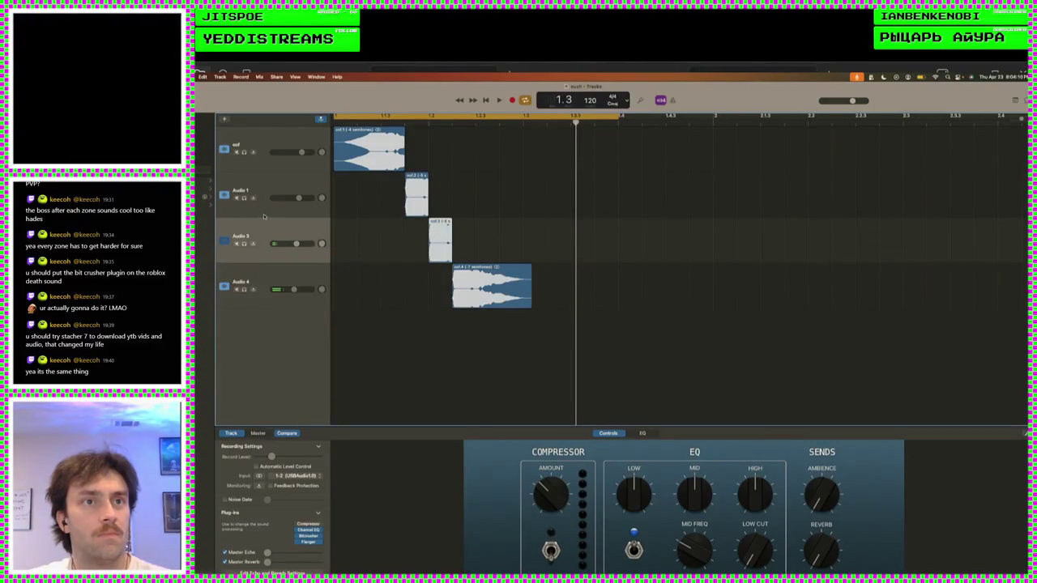
pyautogui.click(266, 155)
pyautogui.press('b')
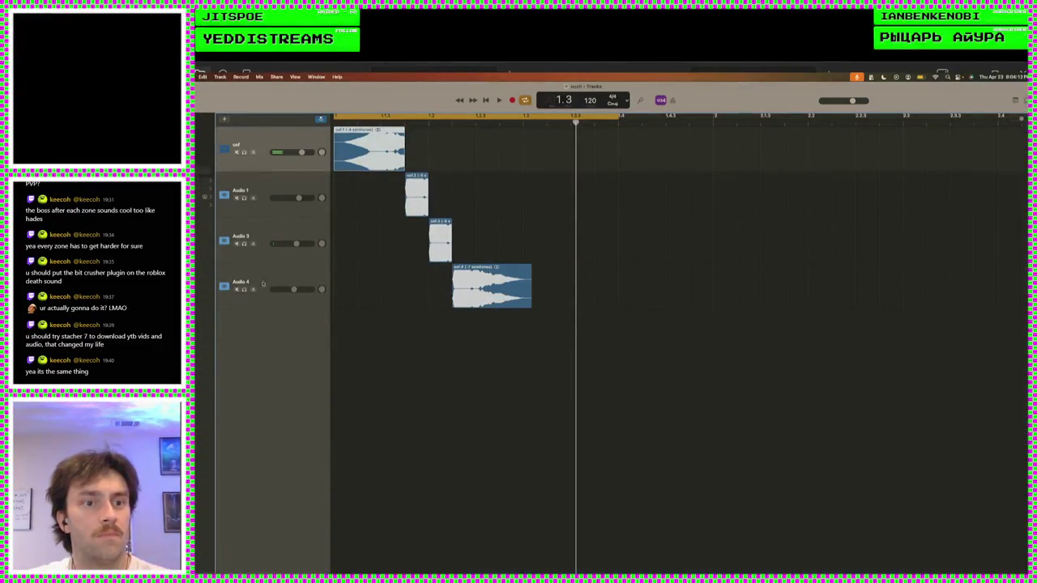
pyautogui.press('b')
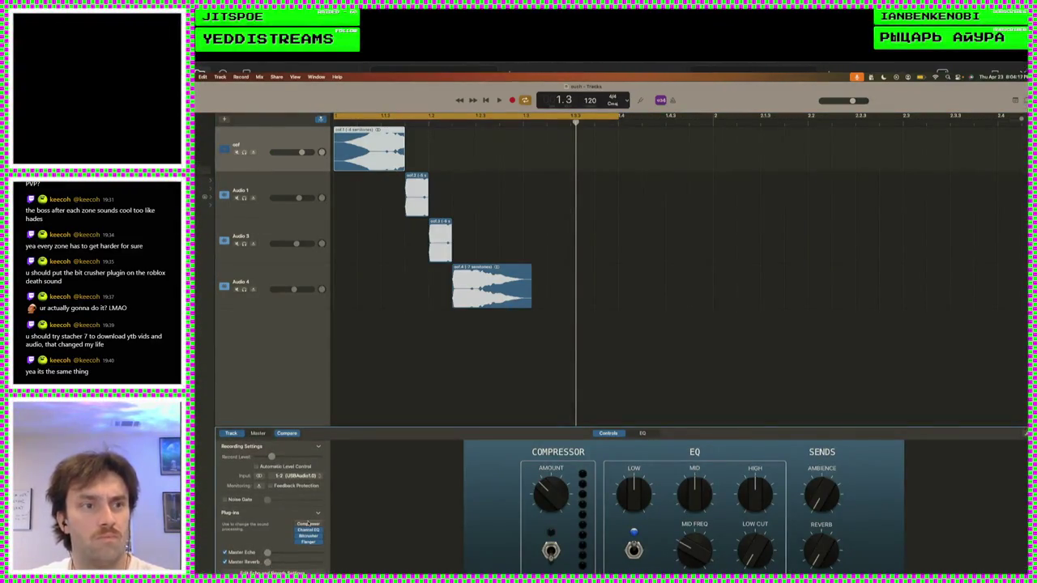
pyautogui.press('e')
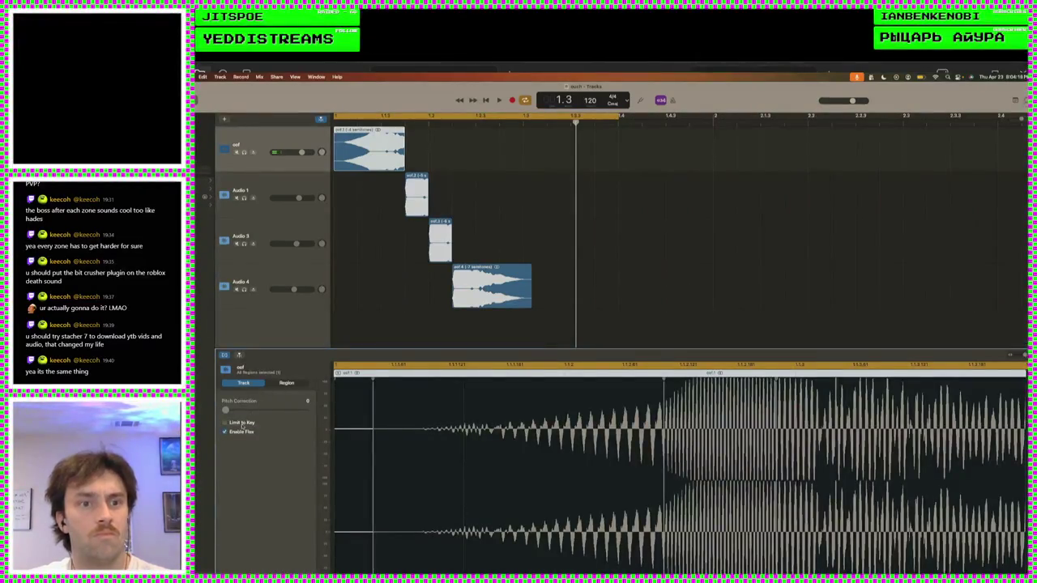
pyautogui.click(241, 431)
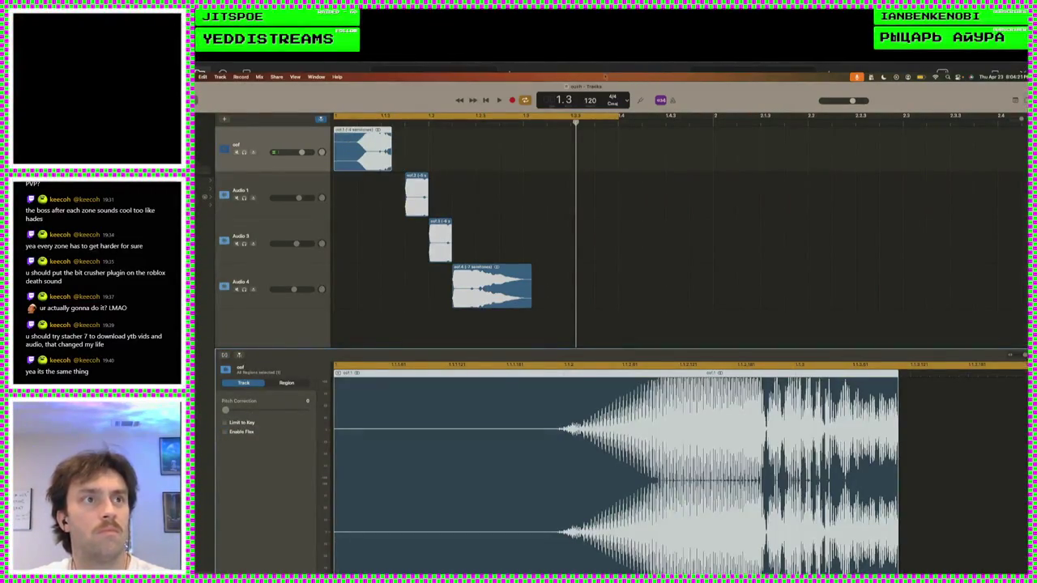
# - Try project tempos of 145 (undone back to 120) and 157
pyautogui.doubleClick(590, 100)
pyautogui.write('145')
pyautogui.press('Return')
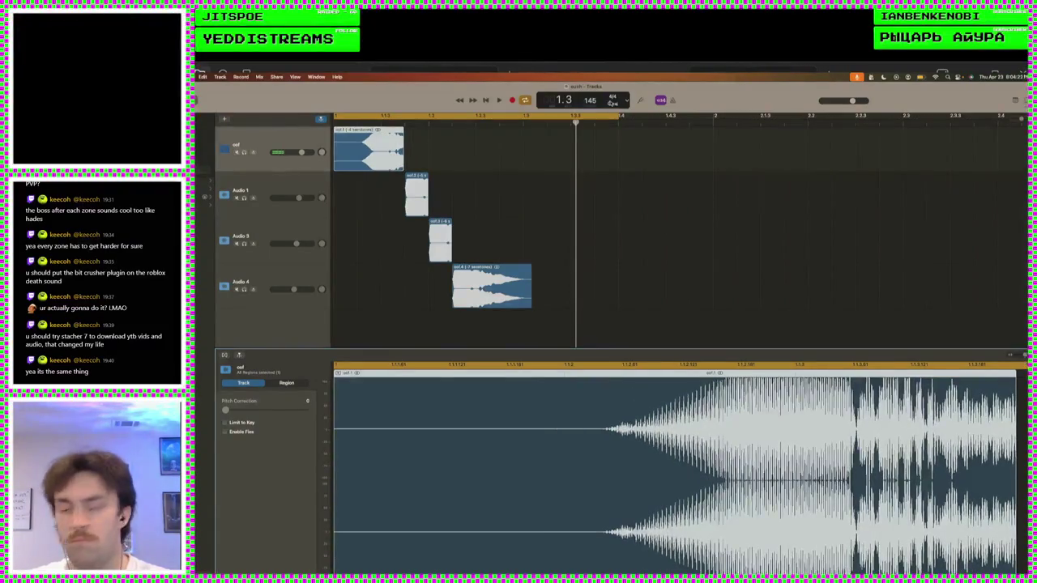
pyautogui.press('super+z')
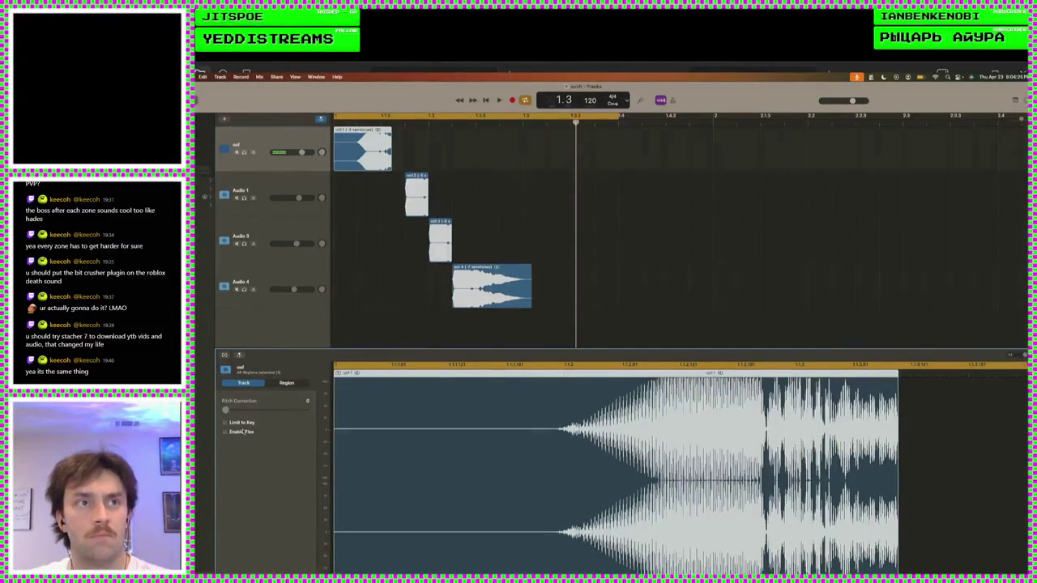
pyautogui.moveTo(589, 100)
pyautogui.mouseDown()
pyautogui.moveTo(590, 81)
pyautogui.moveTo(589, 105)
pyautogui.mouseUp()
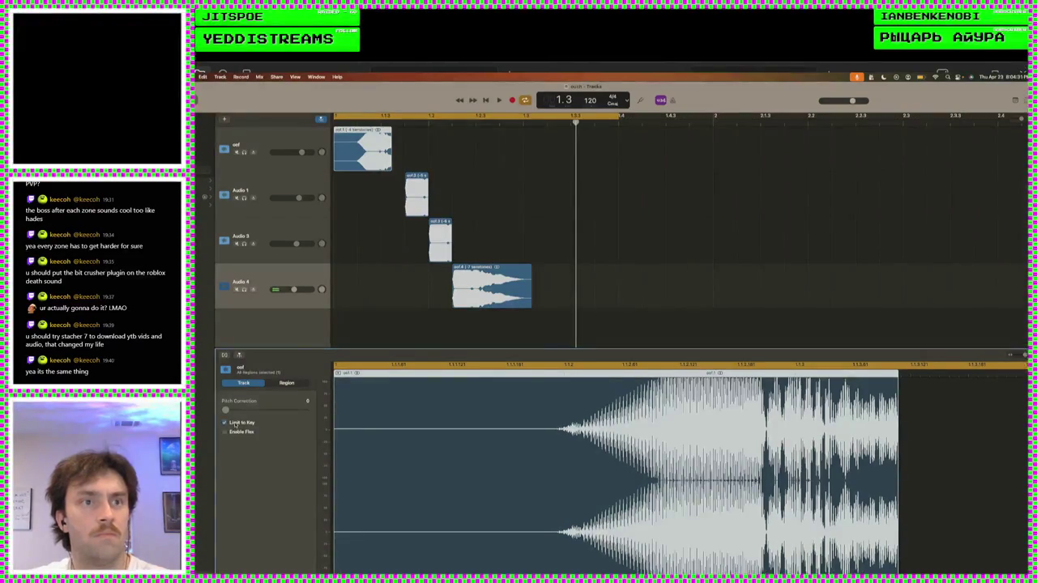
# - Toggle Flex on, off and on again for the oof track and raise its pitch correction
pyautogui.click(233, 432)
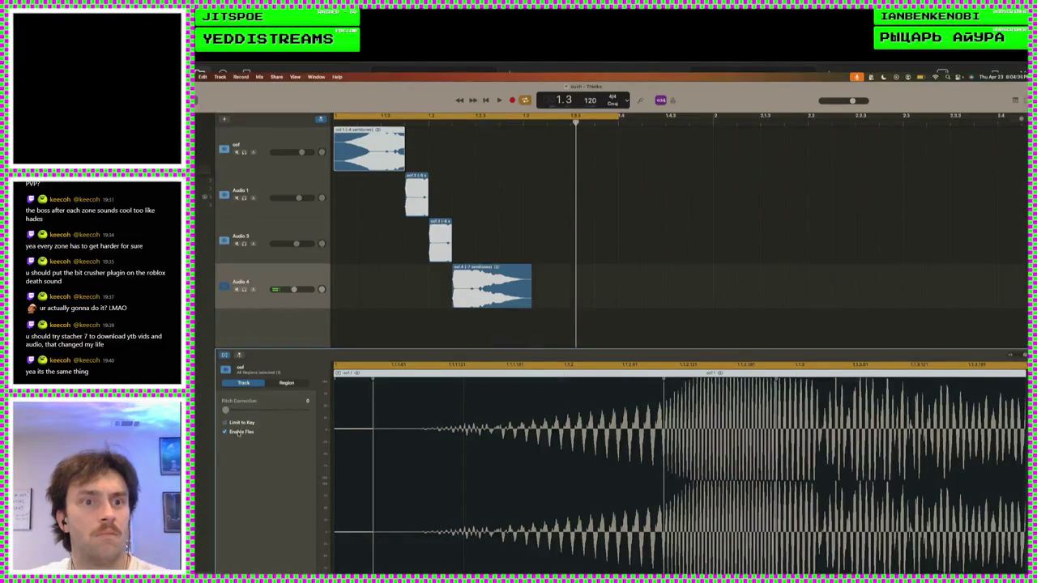
pyautogui.click(238, 435)
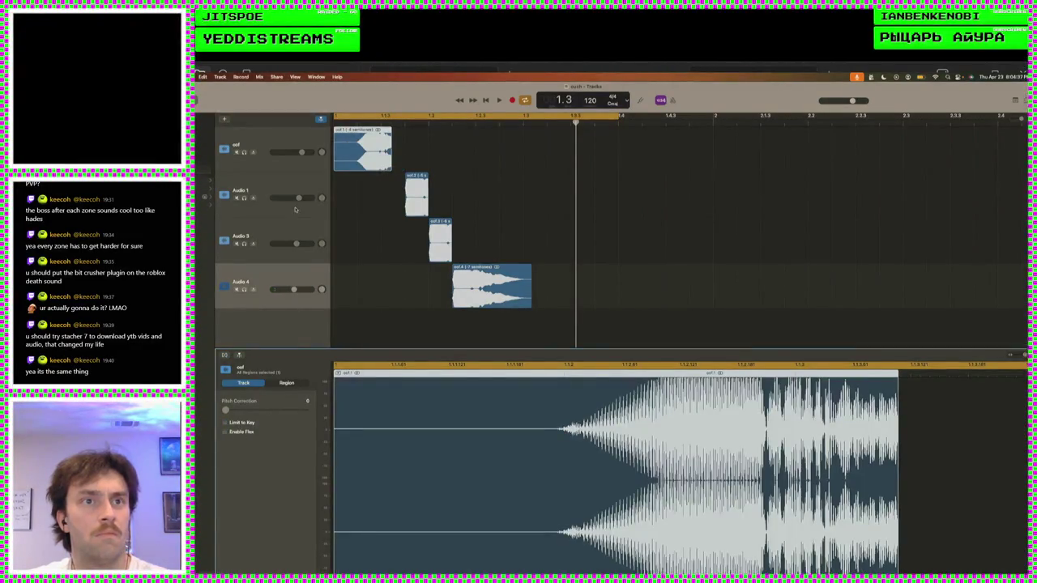
pyautogui.click(242, 433)
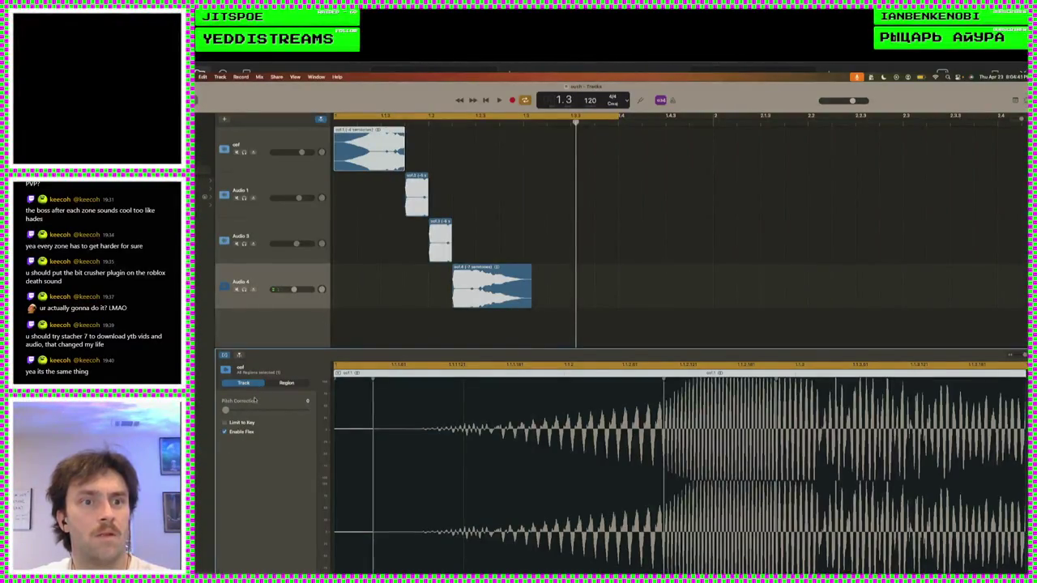
pyautogui.moveTo(591, 100); pyautogui.dragTo(590, 133)
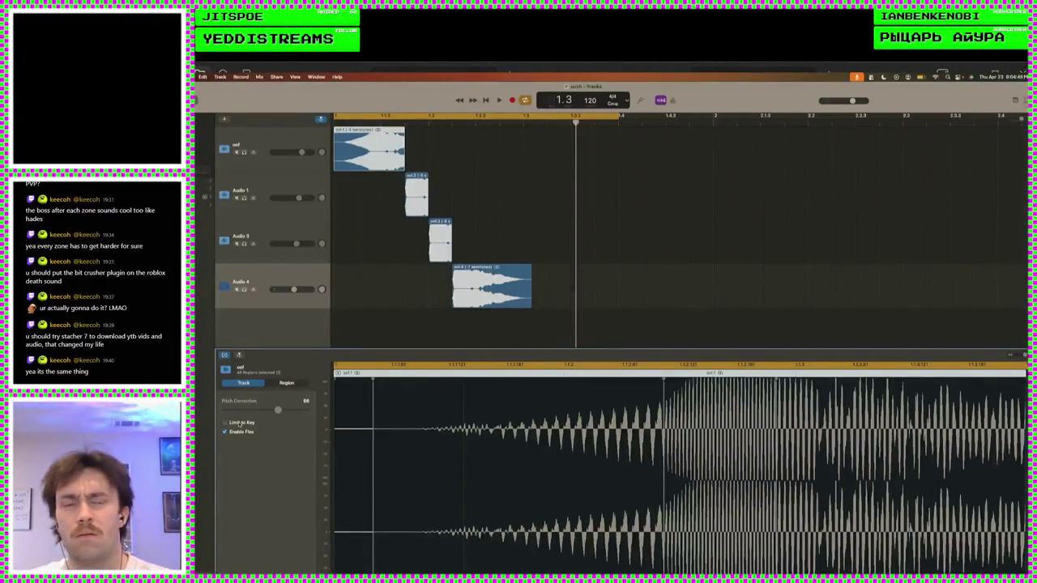
# - Test Flex off at 110 BPM, undo back to Flex on at 120, and zoom out
pyautogui.click(236, 434)
pyautogui.moveTo(590, 100); pyautogui.dragTo(590, 107)
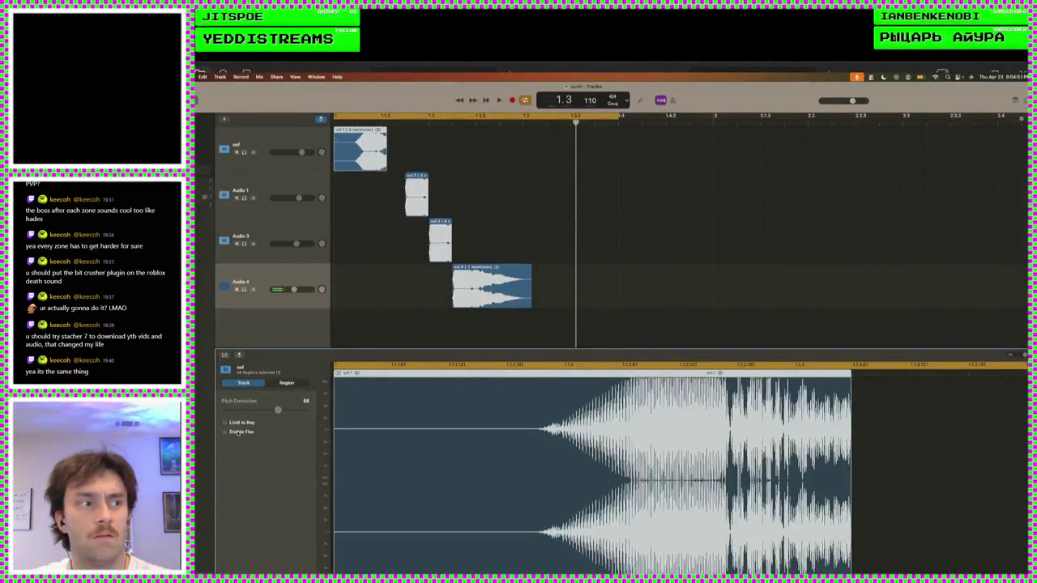
pyautogui.press('super+z')
pyautogui.press('super+z')
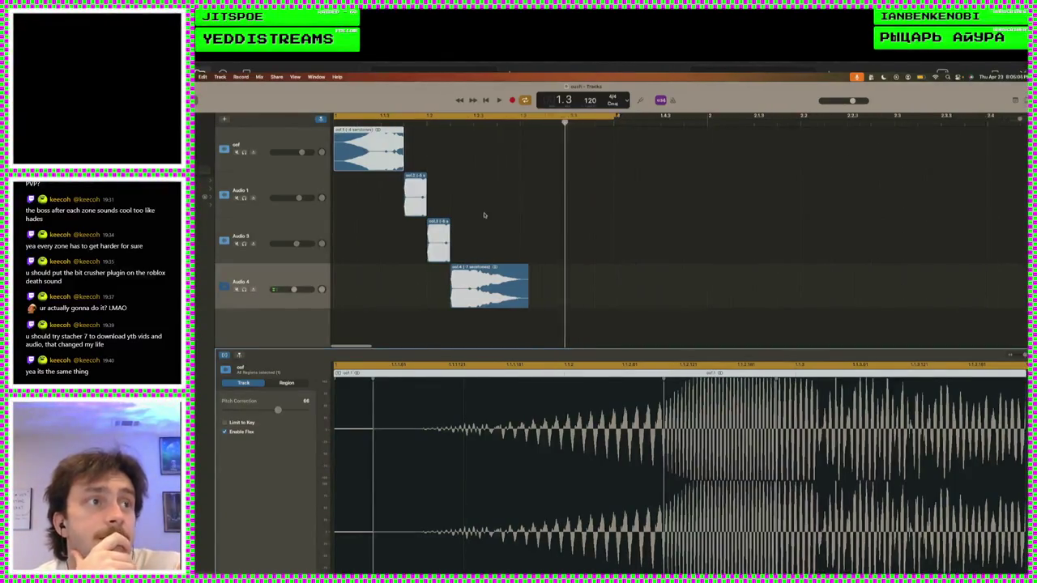
pyautogui.press('super+Left')
pyautogui.press('super+Left')
pyautogui.press('super+Left')
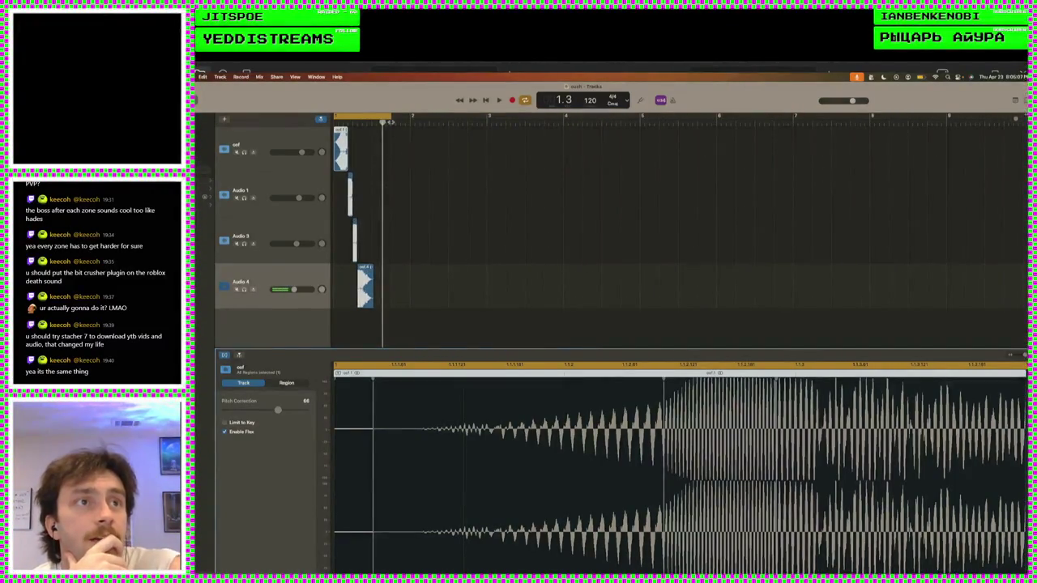
# - Move the playhead slightly earlier, zoom in on the four regions, and show Audio 4's region in the editor
pyautogui.moveTo(386, 121); pyautogui.dragTo(371, 121)
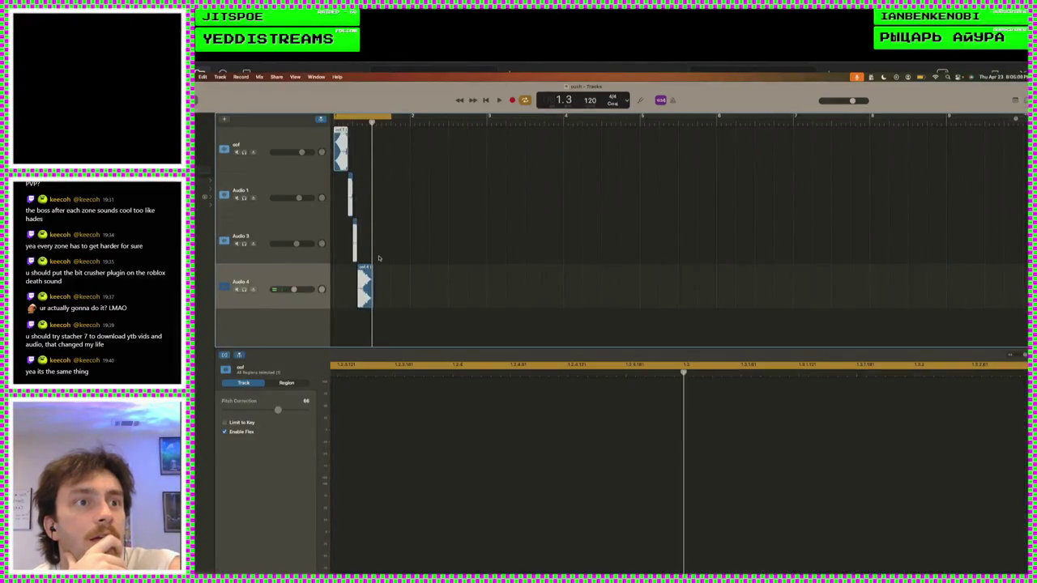
pyautogui.press('super+Right')
pyautogui.press('super+Right')
pyautogui.press('super+Right')
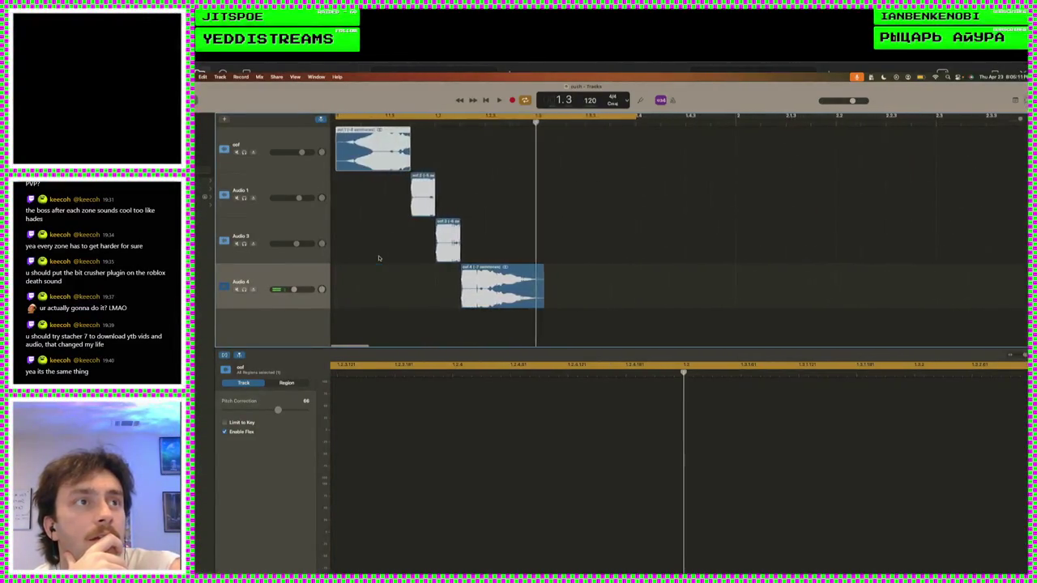
pyautogui.press('super+Left')
pyautogui.press('super+Left')
pyautogui.press('super+Left')
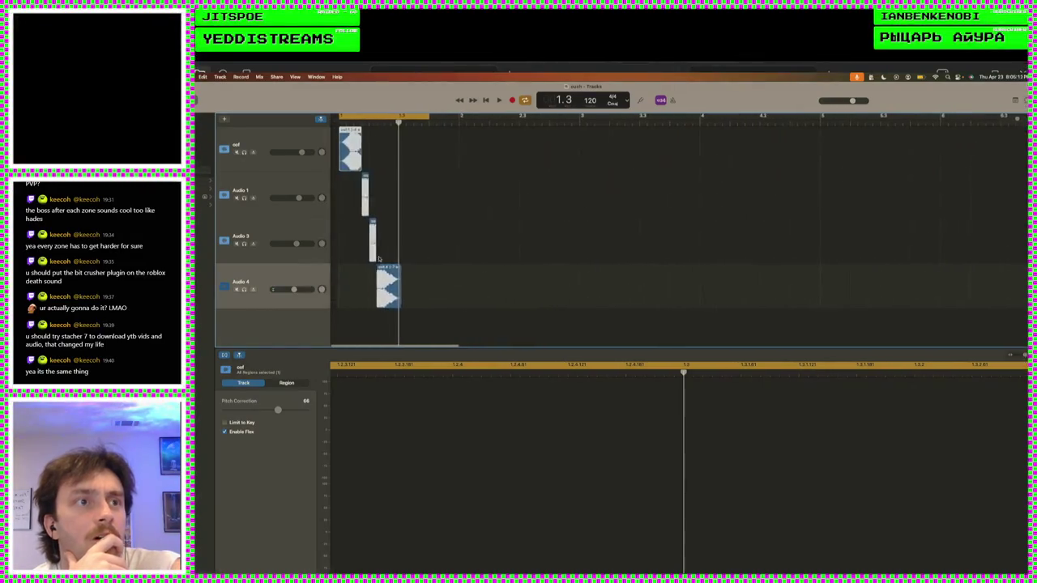
pyautogui.press('super+Right')
pyautogui.press('super+Right')
pyautogui.press('super+Right')
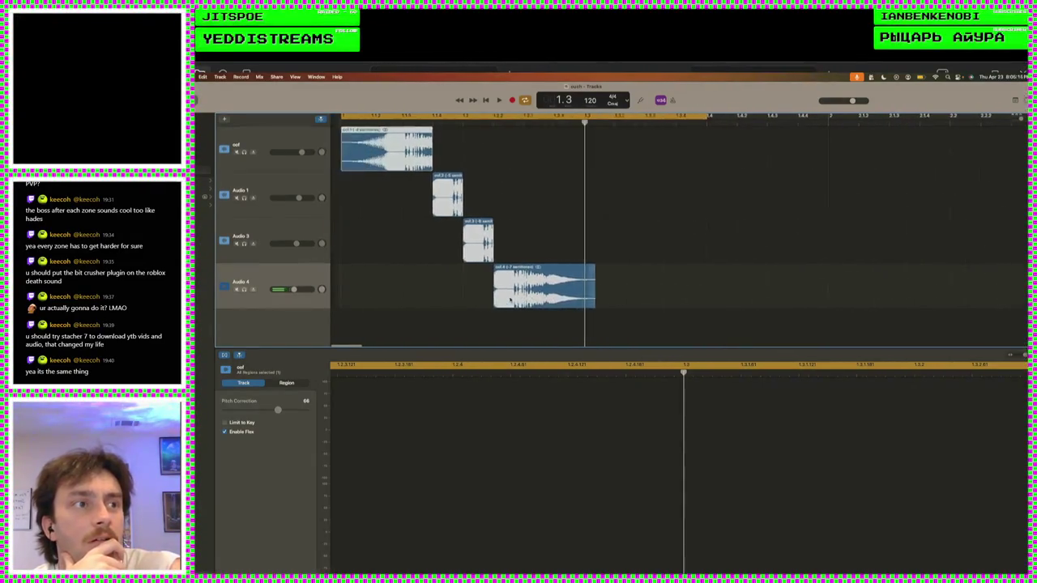
pyautogui.click(510, 299)
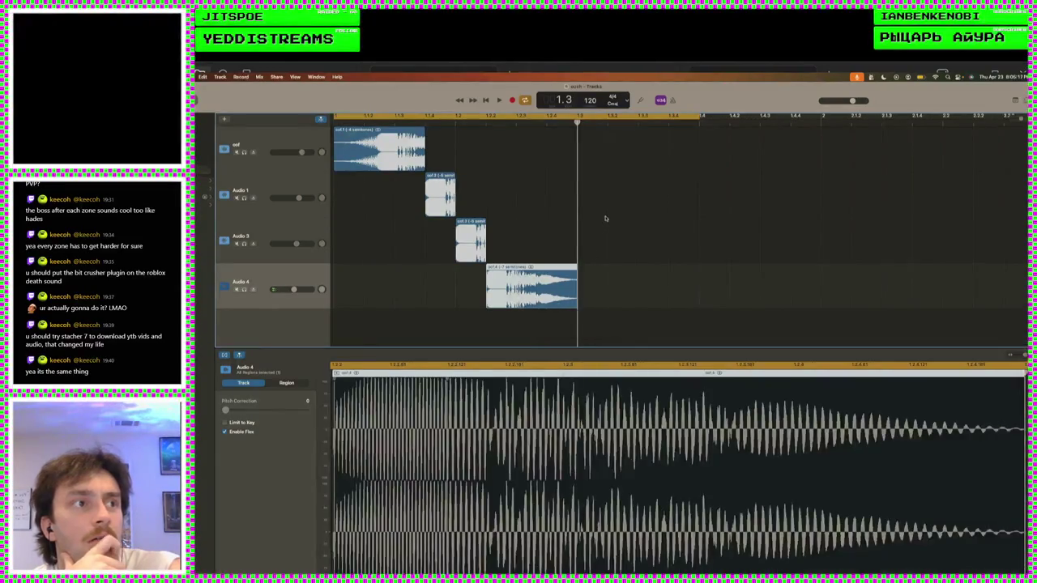
pyautogui.moveTo(696, 119); pyautogui.dragTo(576, 139)
pyautogui.press('space')
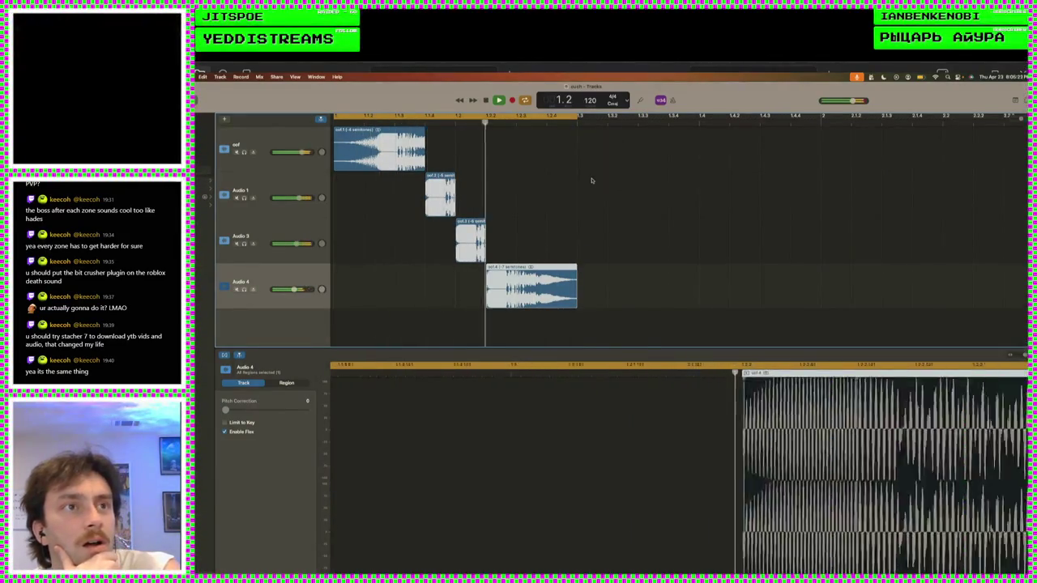
pyautogui.press('space')
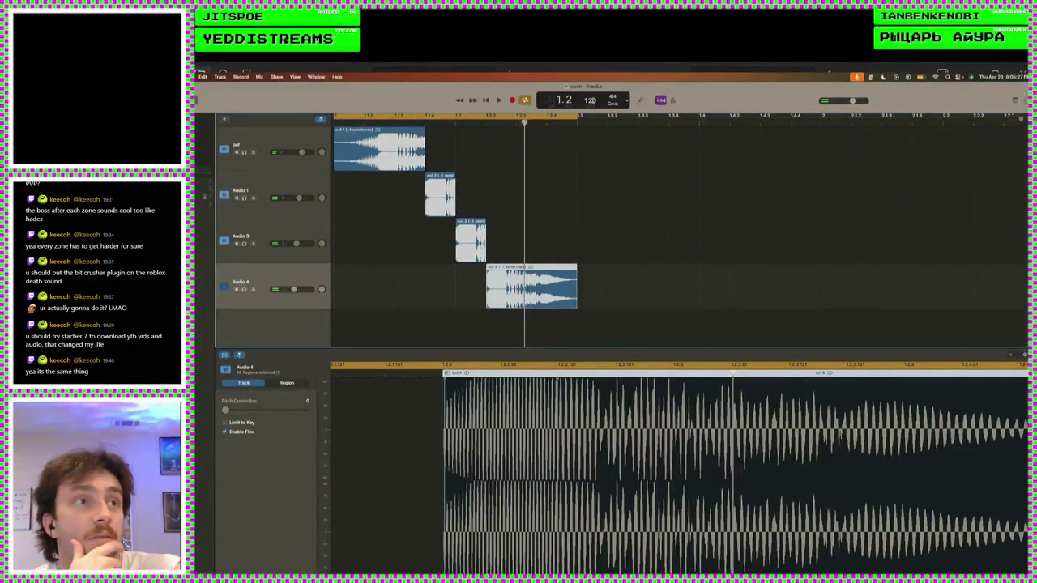
pyautogui.press('space')
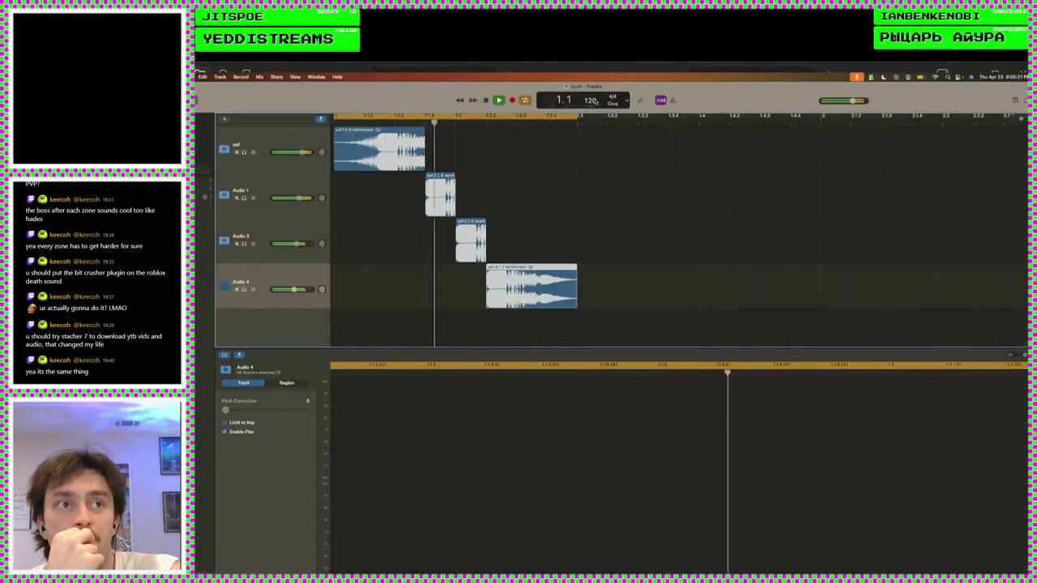
pyautogui.press('space')
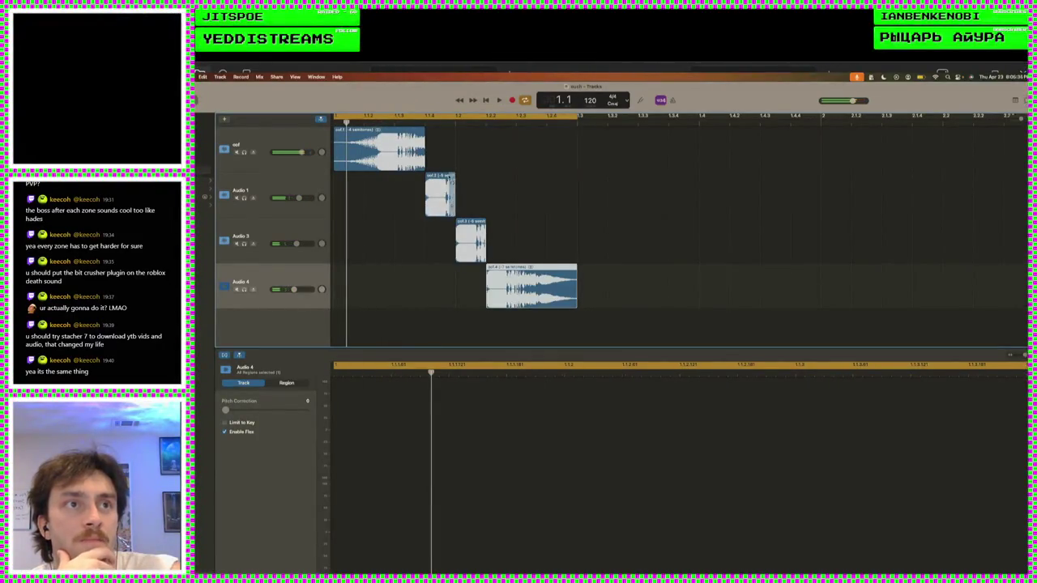
pyautogui.click(422, 138)
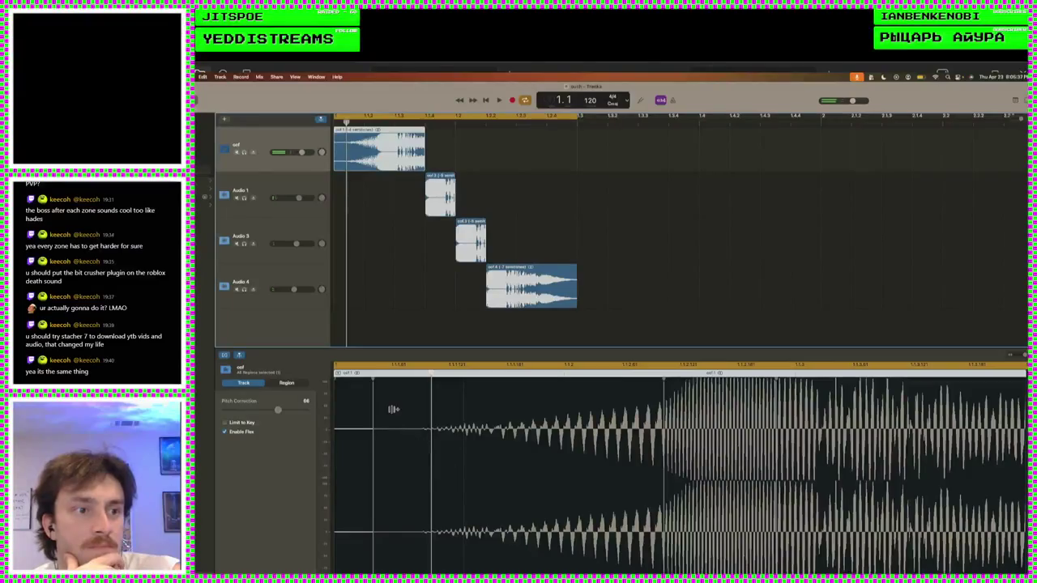
pyautogui.moveTo(334, 166); pyautogui.dragTo(347, 161)
pyautogui.moveTo(592, 282); pyautogui.dragTo(378, 152)
pyautogui.click(562, 231)
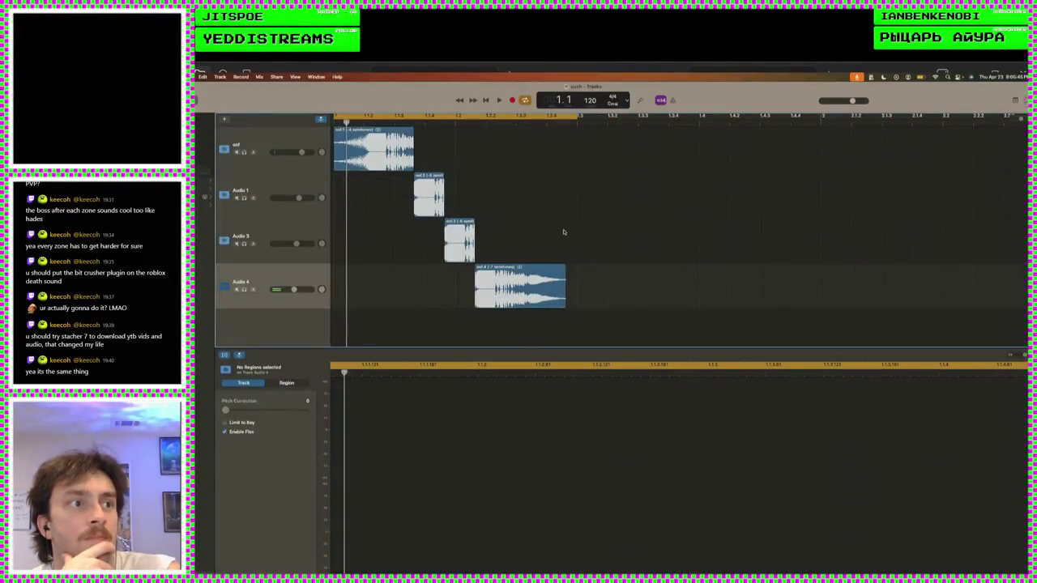
pyautogui.moveTo(565, 296); pyautogui.dragTo(576, 295)
pyautogui.click(548, 120)
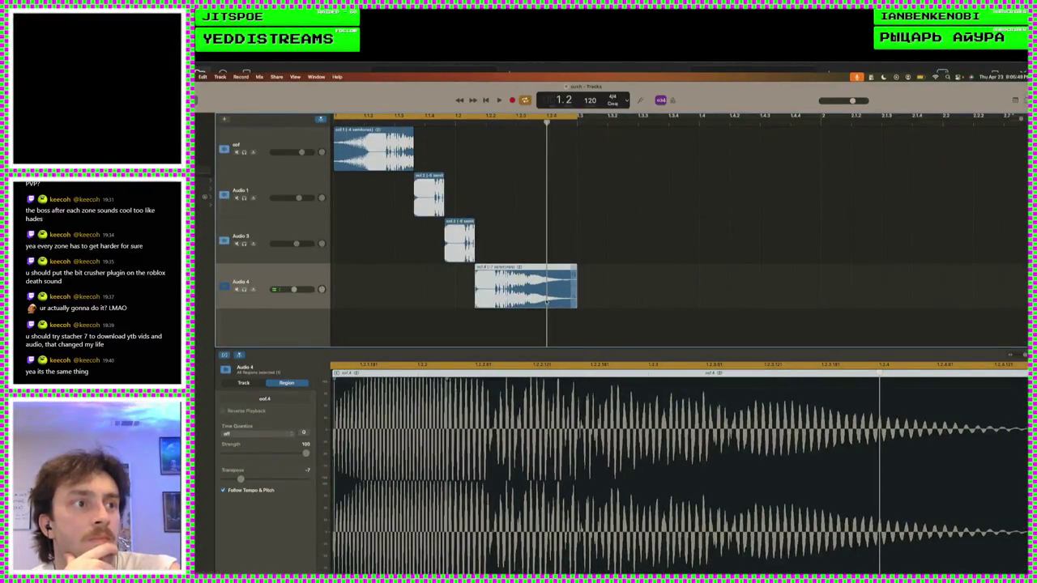
pyautogui.moveTo(547, 209); pyautogui.dragTo(569, 209)
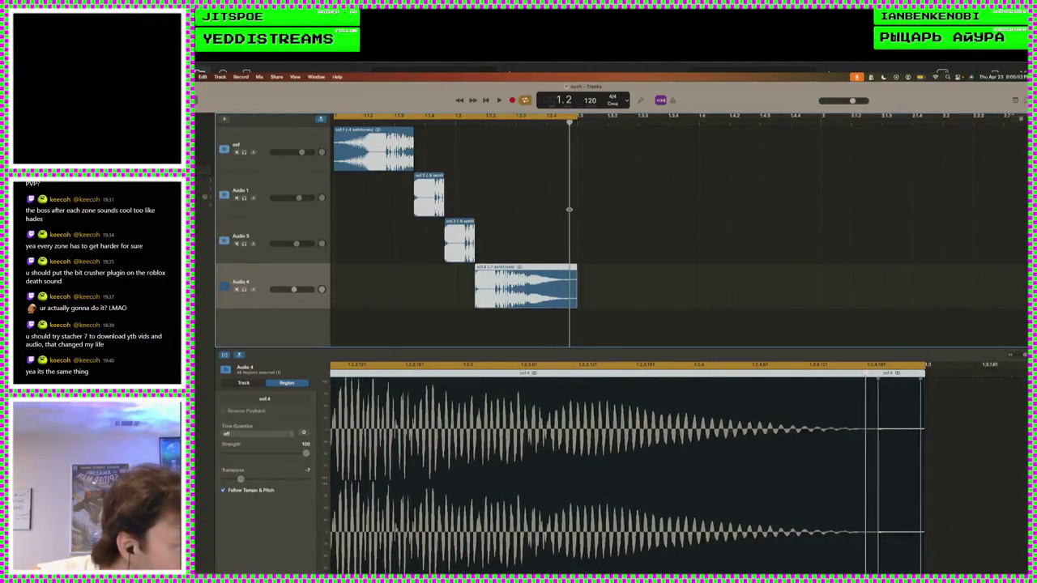
pyautogui.press('space')
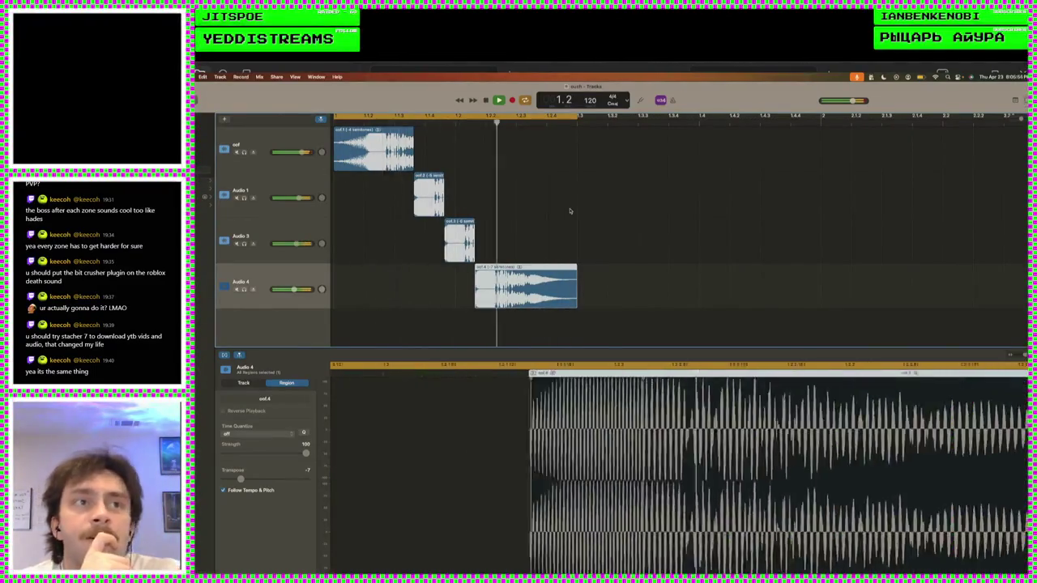
pyautogui.press('space')
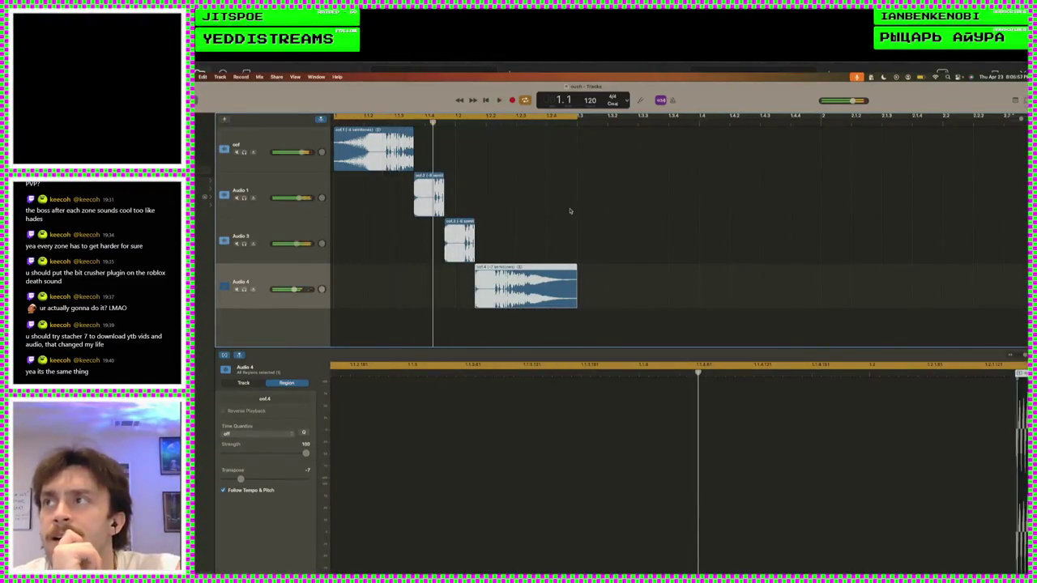
pyautogui.press('space')
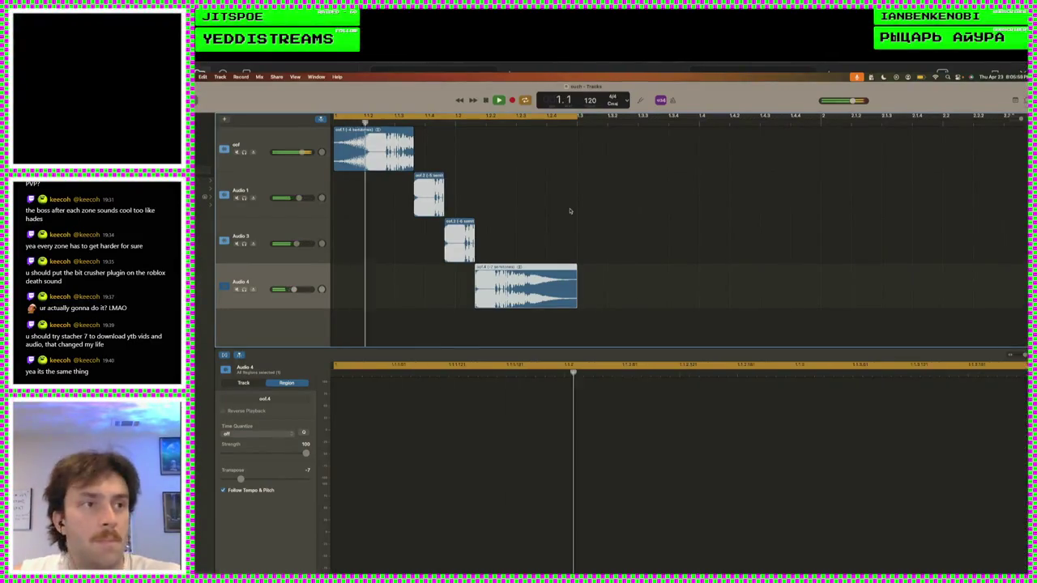
pyautogui.press('space')
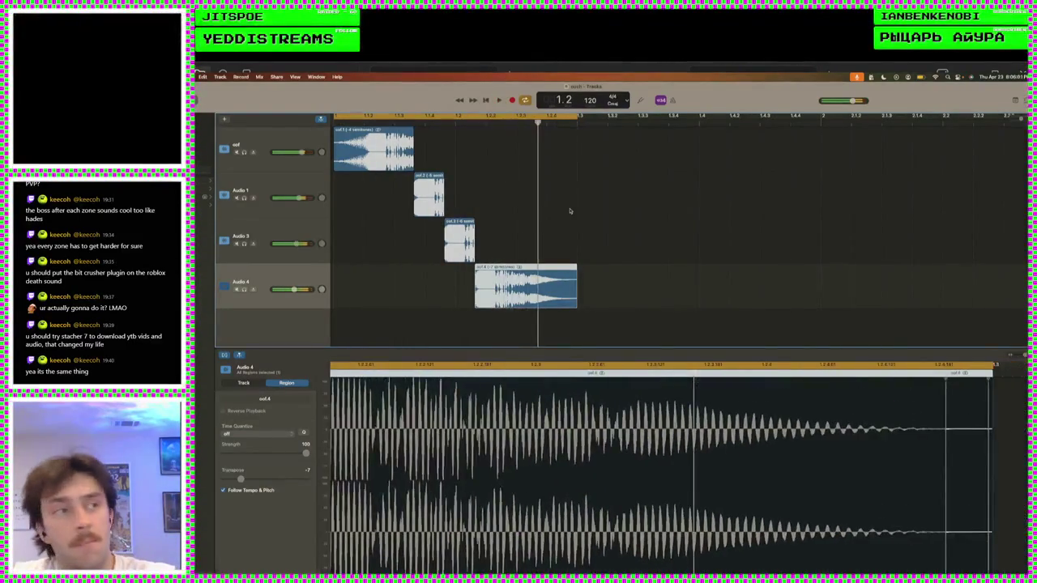
pyautogui.press('space')
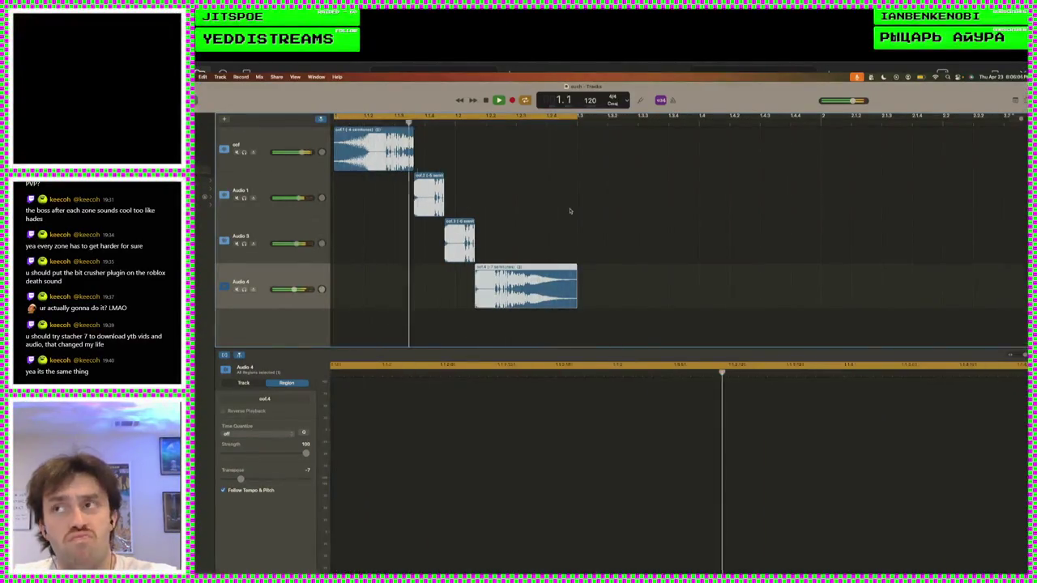
pyautogui.press('space')
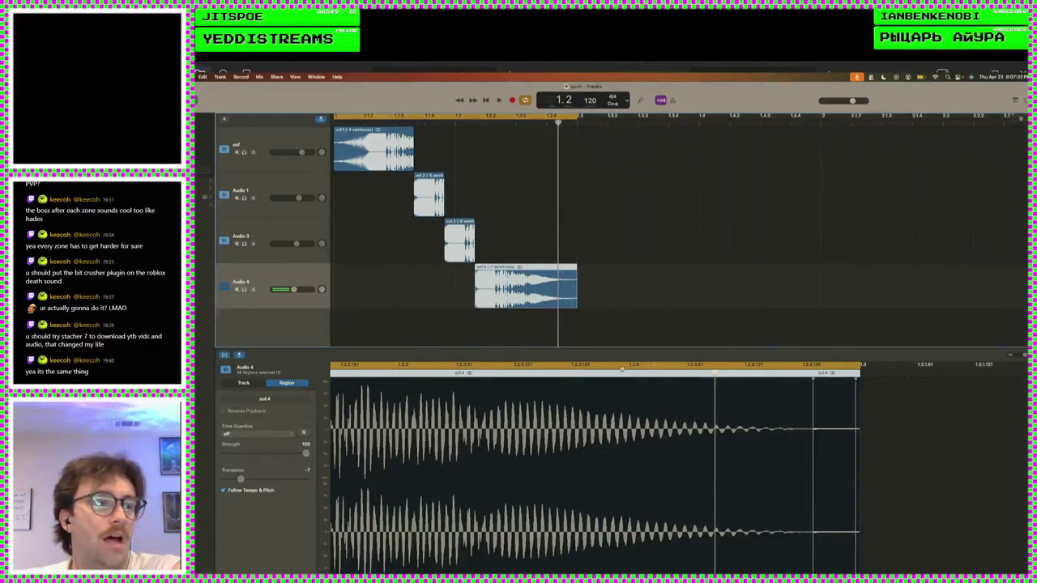
pyautogui.click(944, 406)
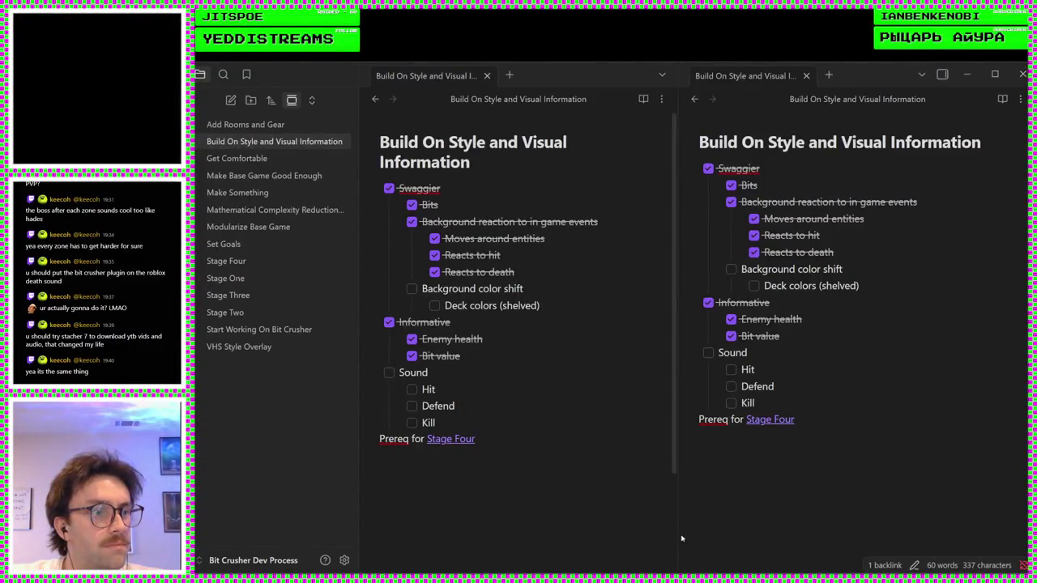
# - Return to the Godot editor and expand the effects folder in the FileSystem dock
pyautogui.hotkey('alt', 'Tab')
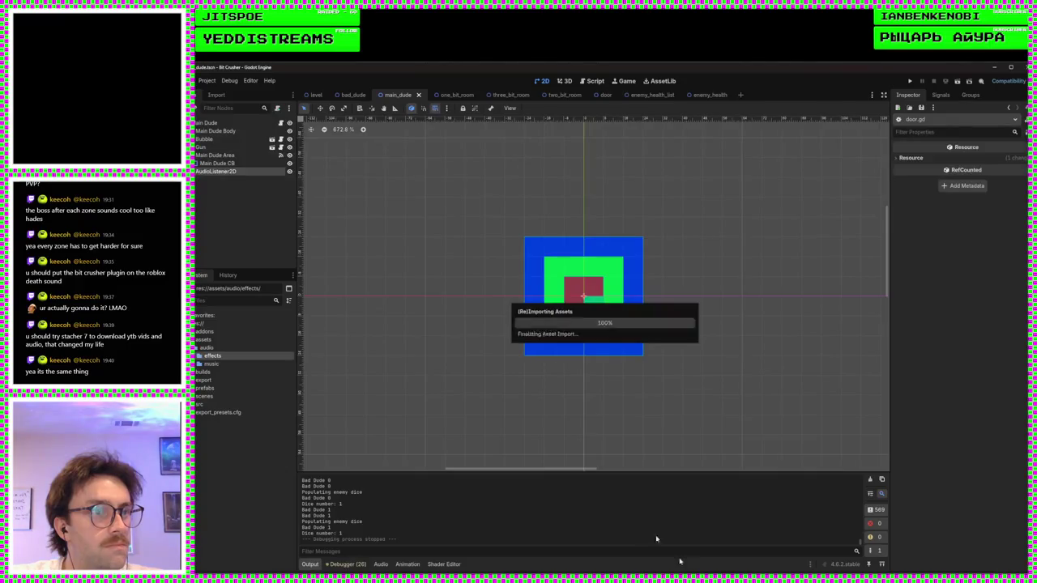
pyautogui.doubleClick(214, 358)
# - Preview ouch-v1.wav three times in the Inspector, then bring up the effects folder's context menu
pyautogui.click(228, 363)
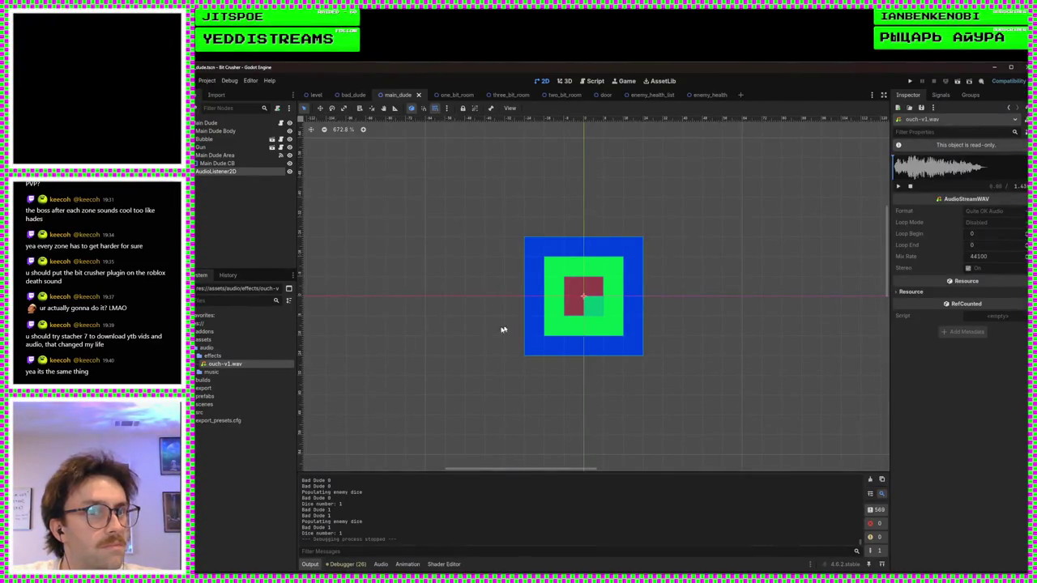
pyautogui.click(897, 187)
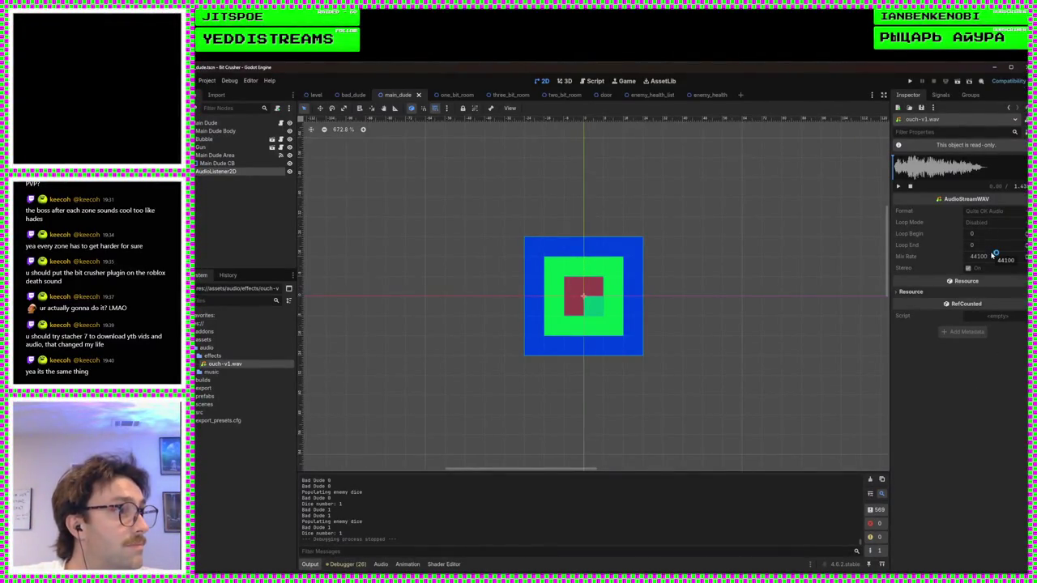
pyautogui.click(897, 187)
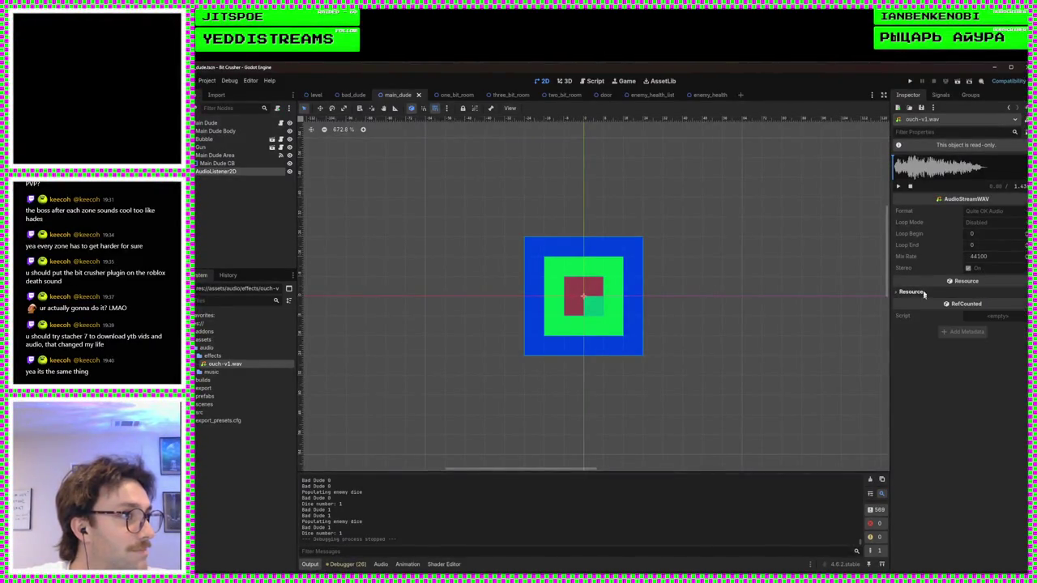
pyautogui.click(897, 187)
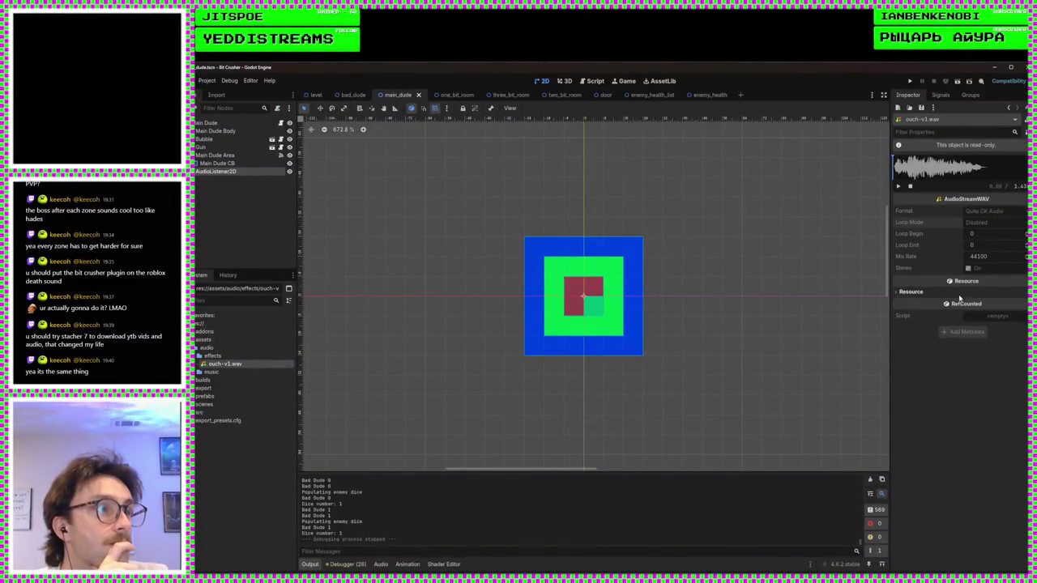
pyautogui.click(212, 356)
pyautogui.rightClick(224, 357)
# - Create a new AudioStreamWAV resource from the Create New Resource dialog
pyautogui.moveTo(259, 362)
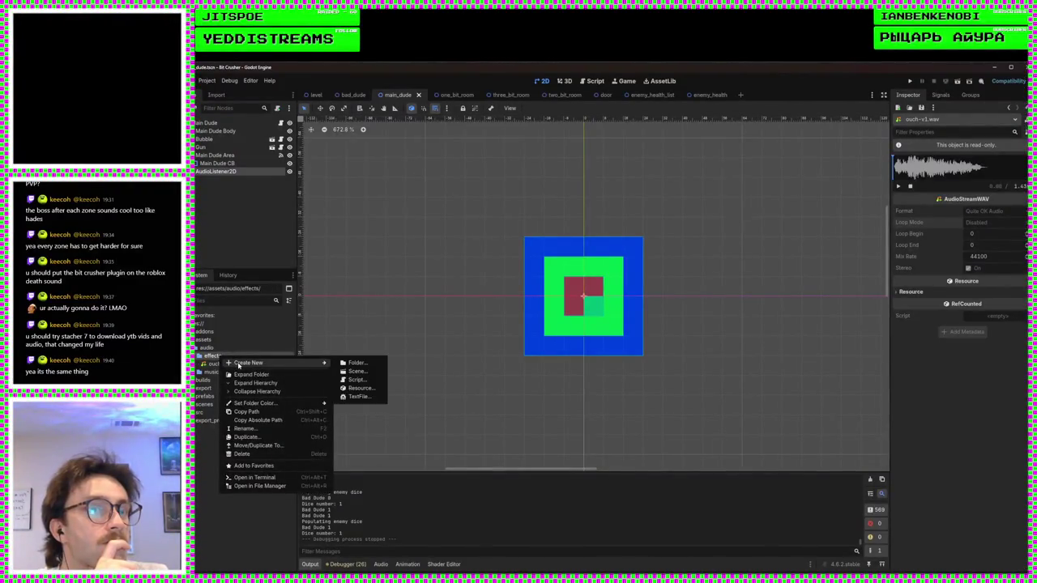
pyautogui.click(355, 389)
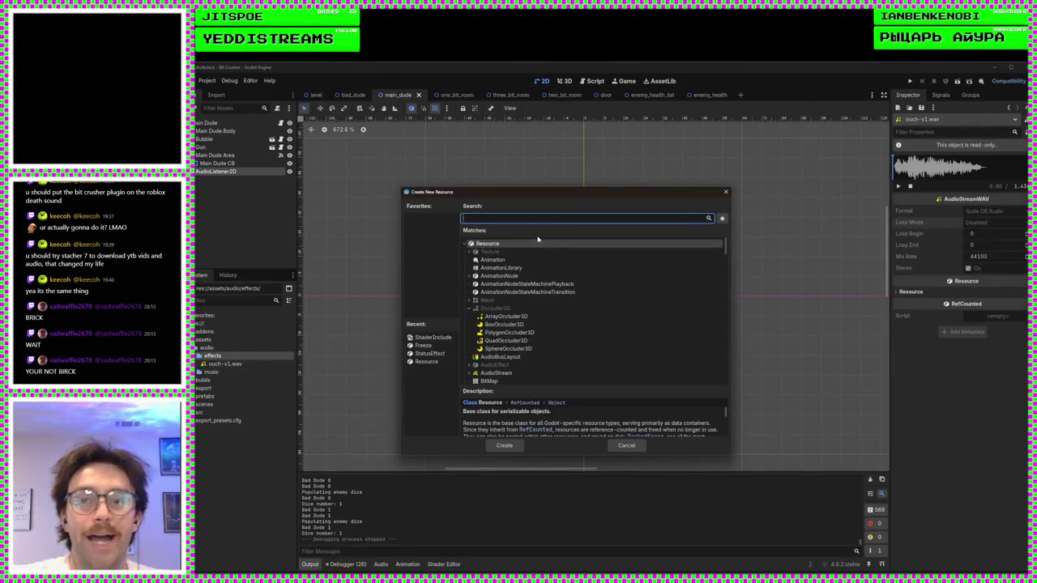
pyautogui.write('au')
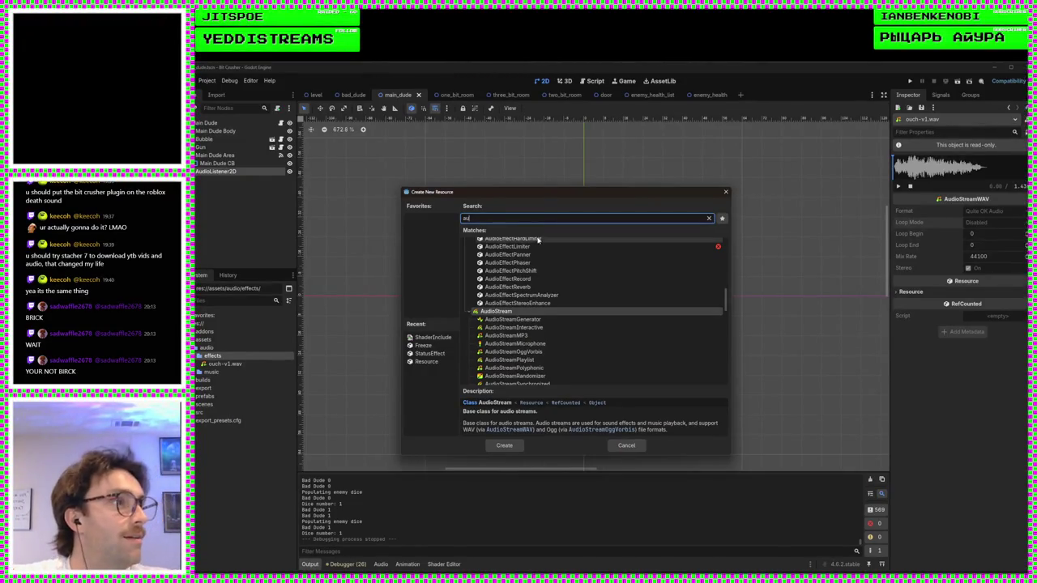
pyautogui.scroll(-3, 539, 306)
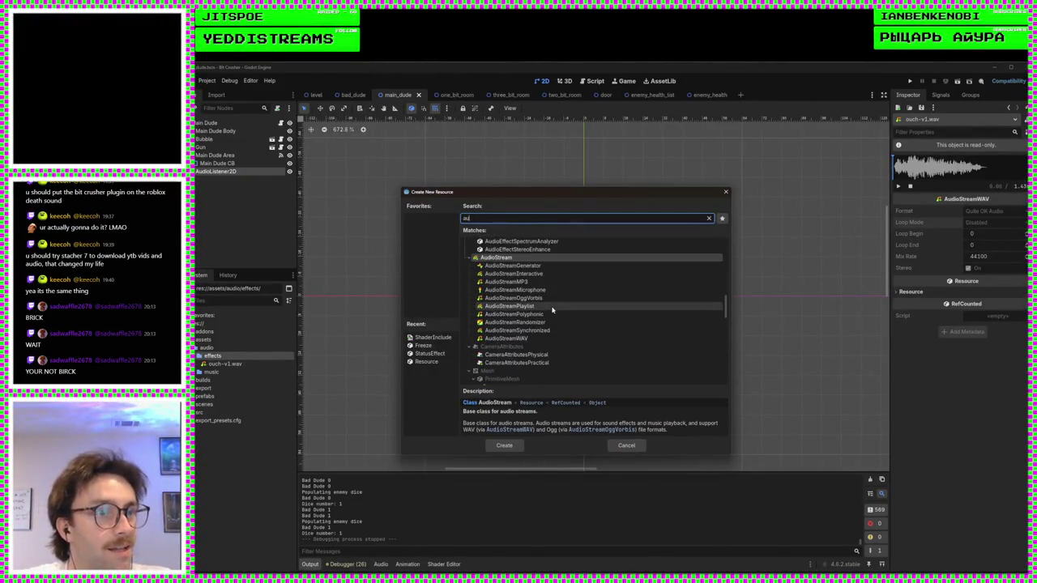
pyautogui.click(535, 338)
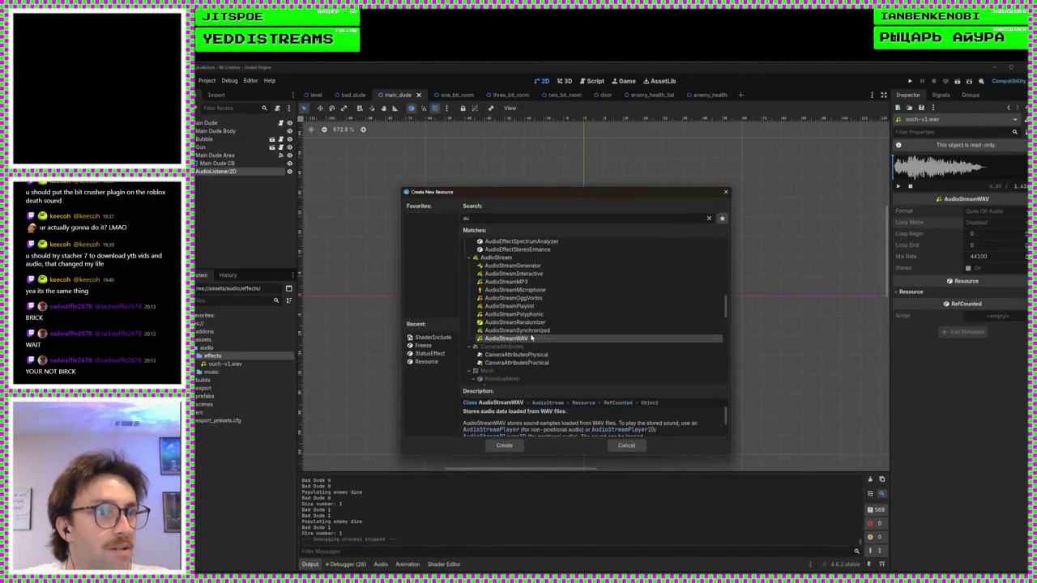
pyautogui.click(505, 446)
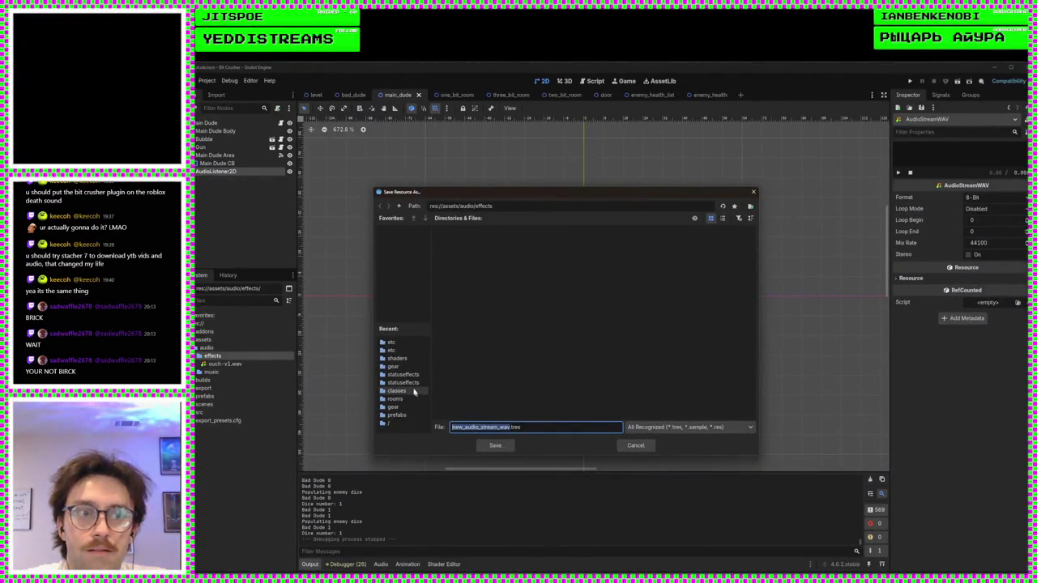
# - Save it as new_audio_stream_wav.tres in res://assets/audio/effects beside ouch-v1.wav
pyautogui.click(393, 423)
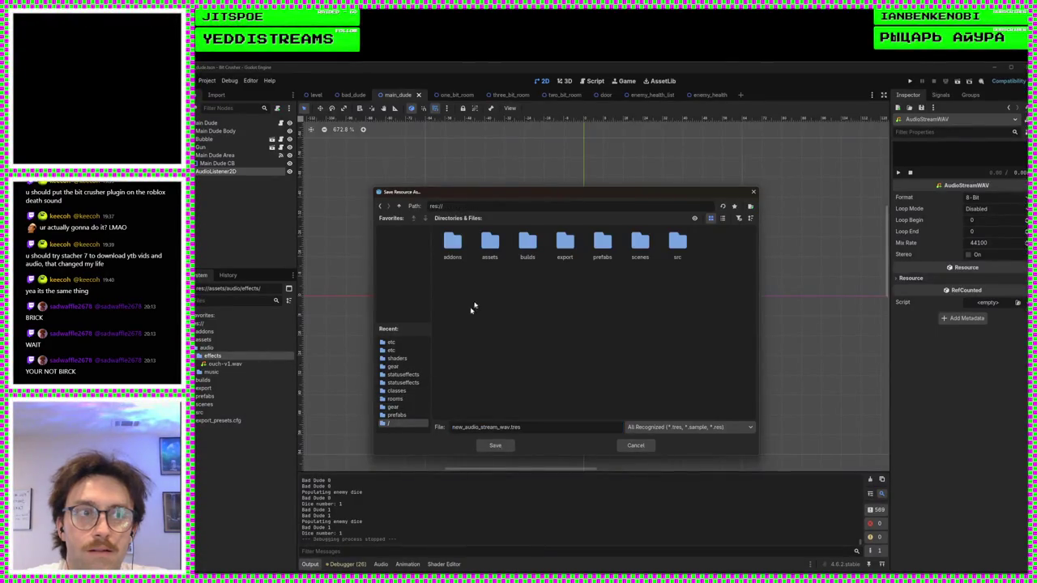
pyautogui.doubleClick(491, 247)
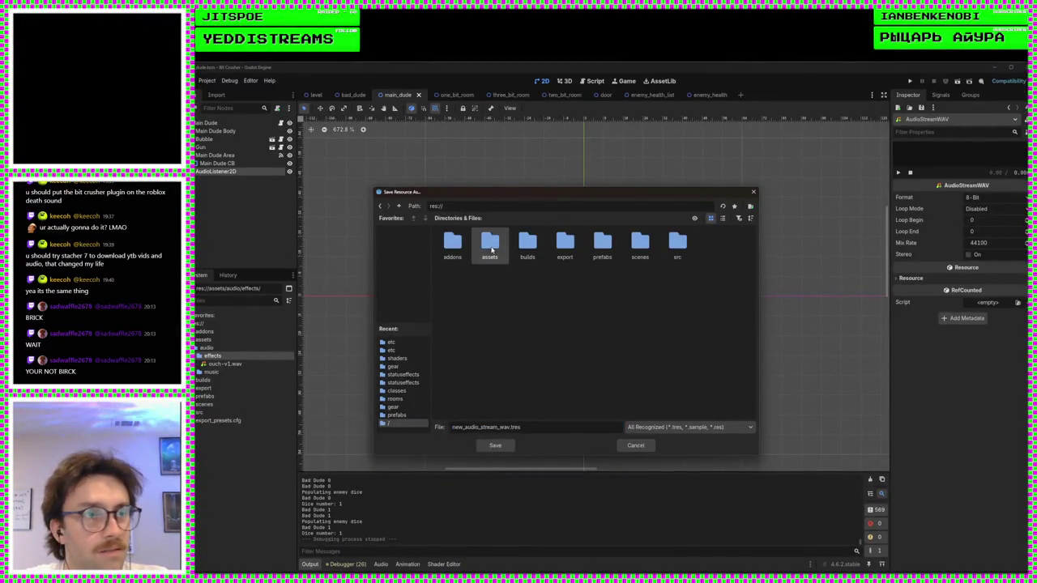
pyautogui.doubleClick(468, 255)
pyautogui.doubleClick(455, 246)
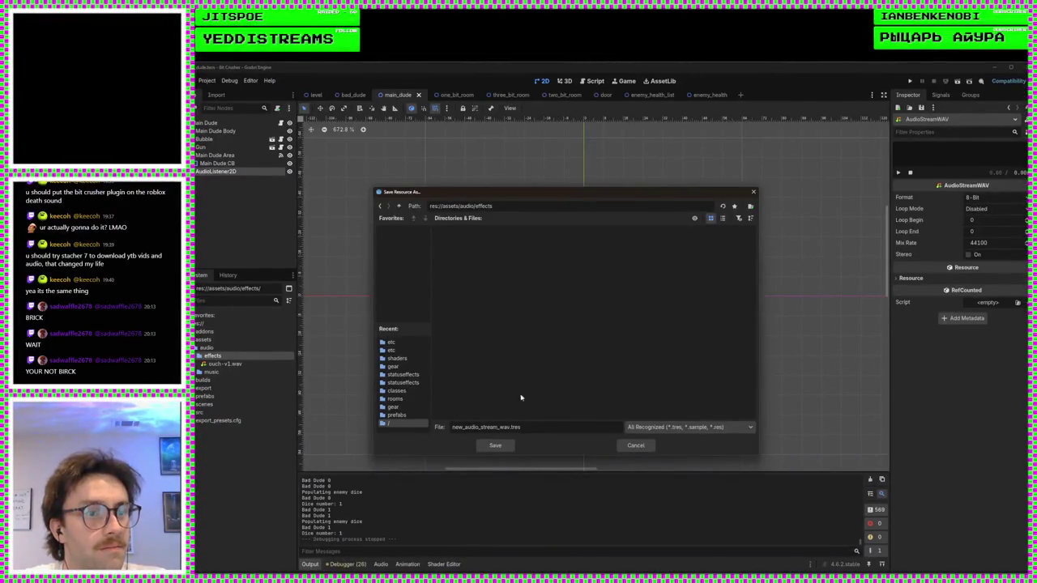
pyautogui.click(496, 445)
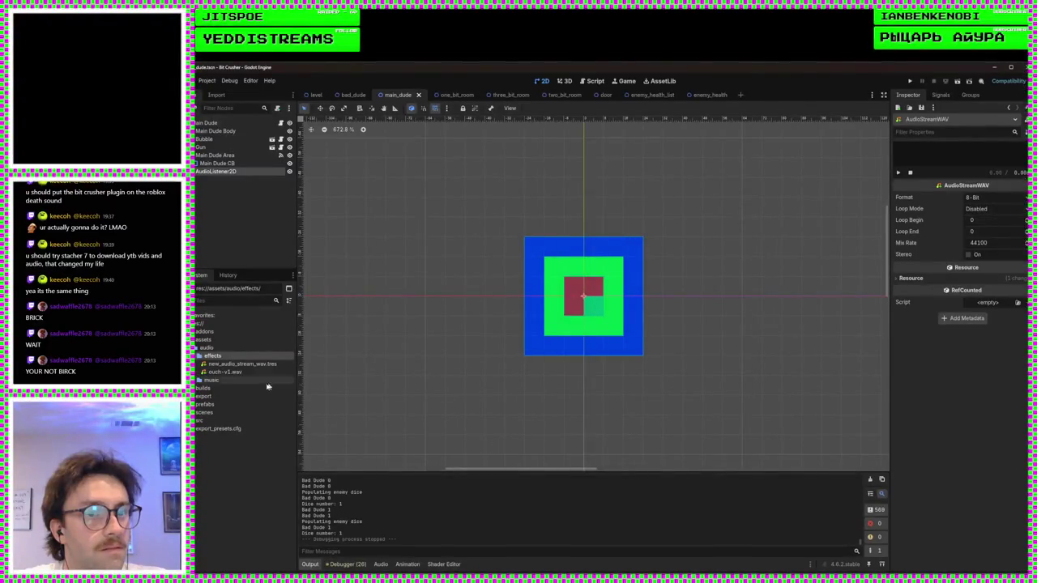
# - Compare the Inspector properties of new_audio_stream_wav.tres and ouch-v1.wav
pyautogui.click(242, 364)
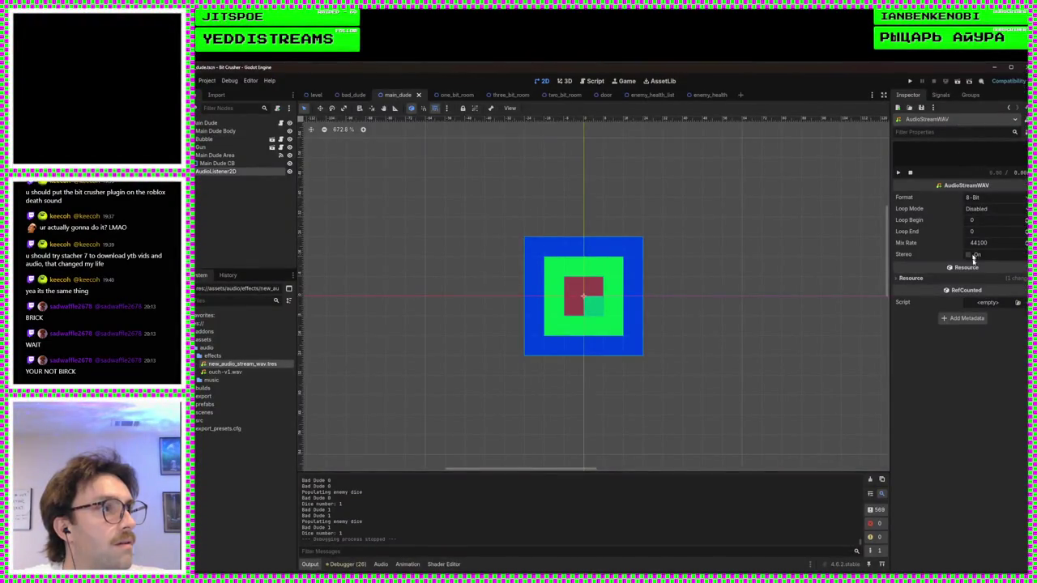
pyautogui.click(236, 373)
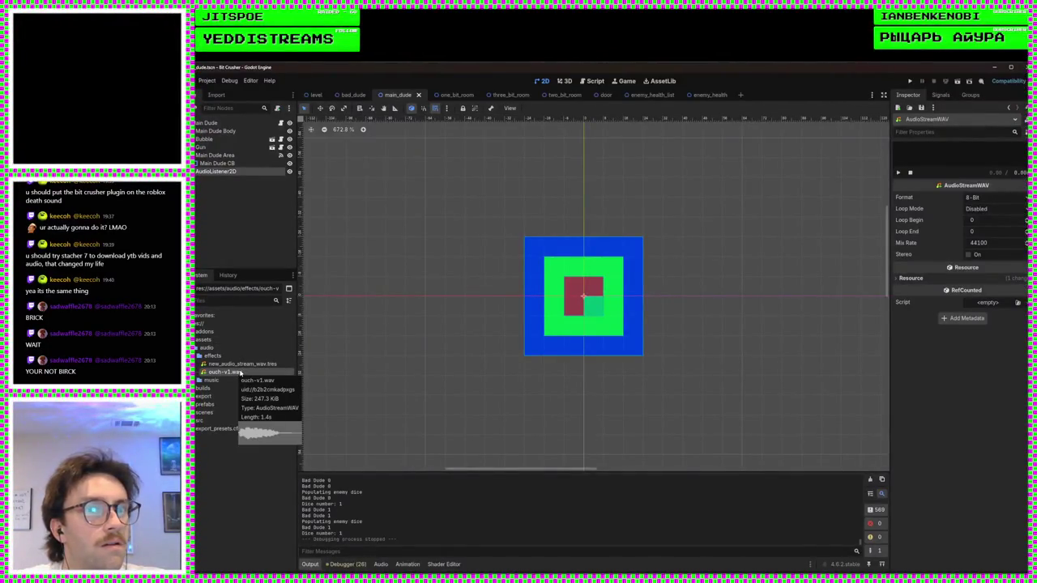
pyautogui.doubleClick(237, 373)
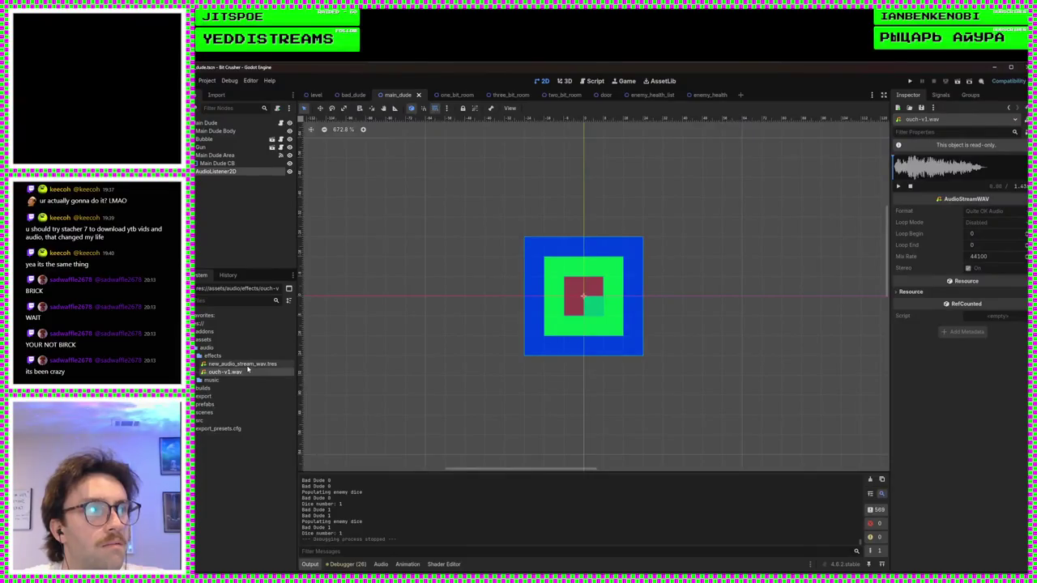
pyautogui.click(247, 365)
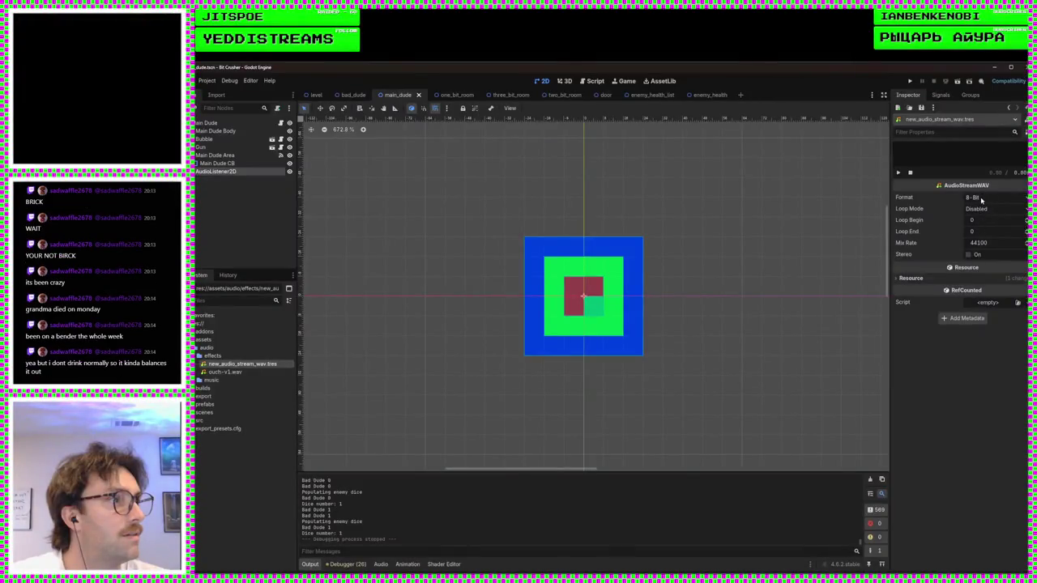
# - Check the file actions for ouch-v1.wav, then show the AudioStreamWAV class reference
pyautogui.rightClick(227, 373)
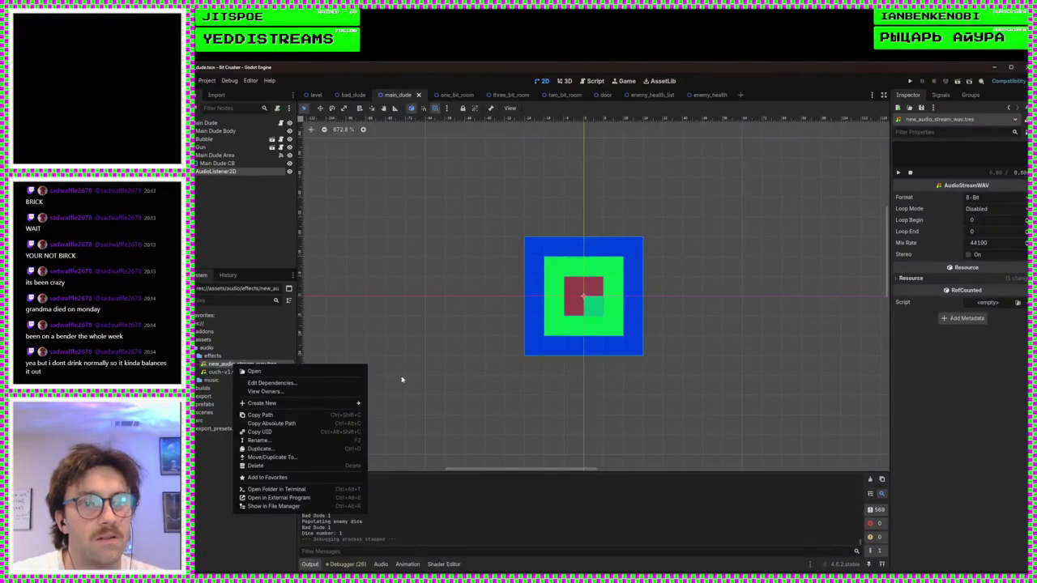
pyautogui.click(433, 385)
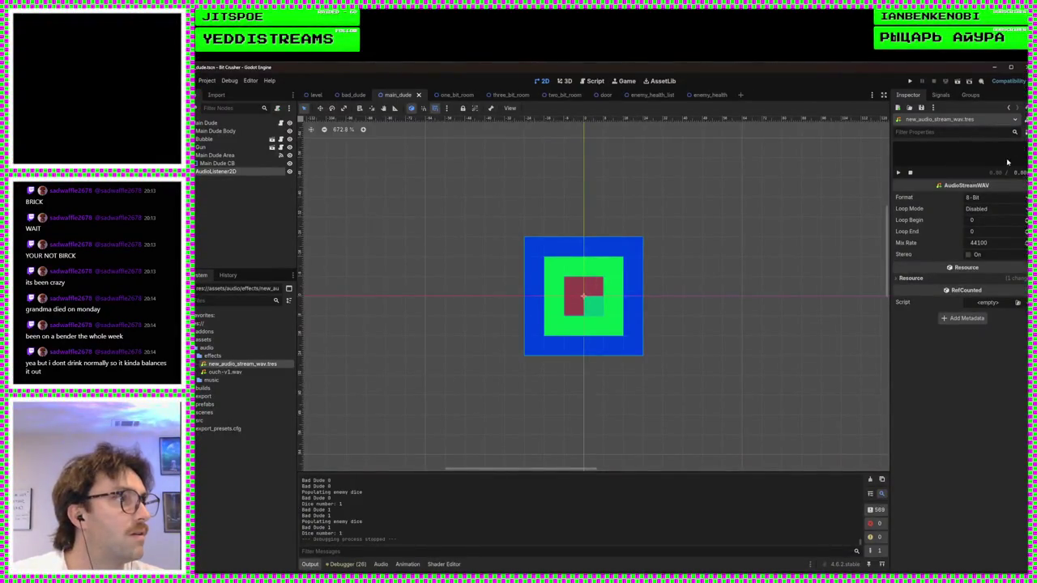
pyautogui.click(972, 200)
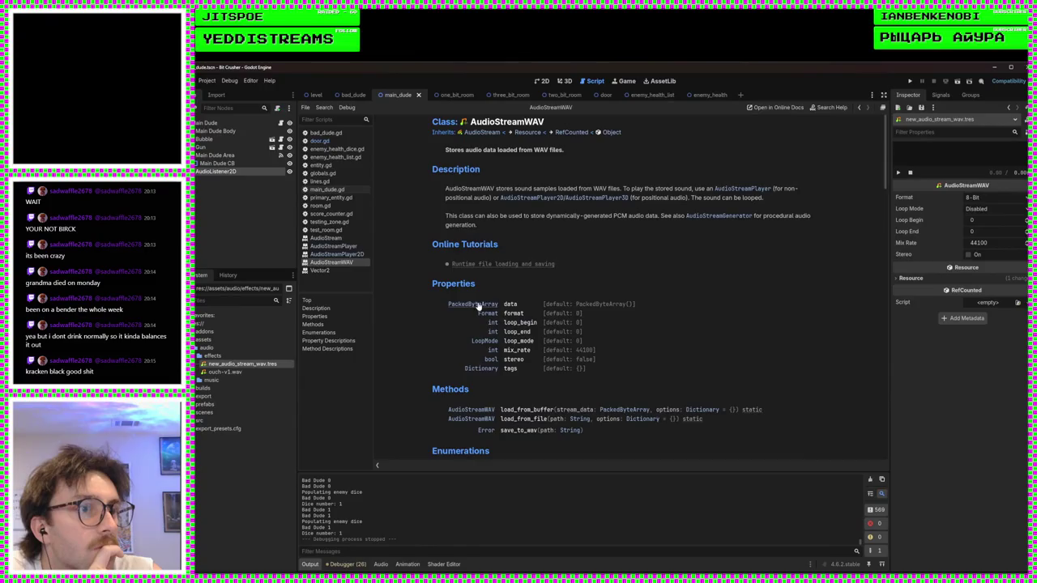
pyautogui.scroll(-5, 672, 267)
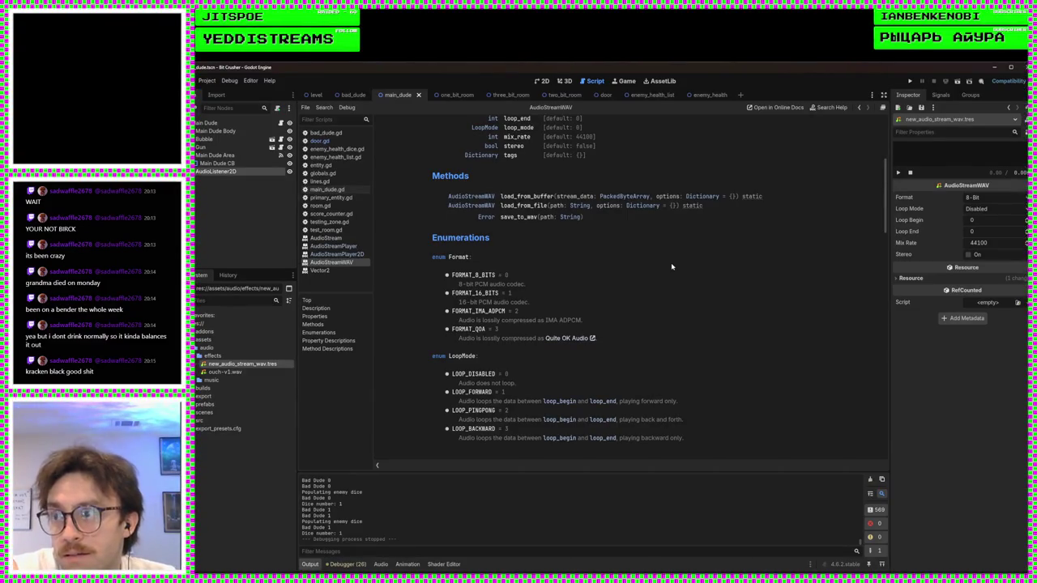
pyautogui.scroll(5, 718, 289)
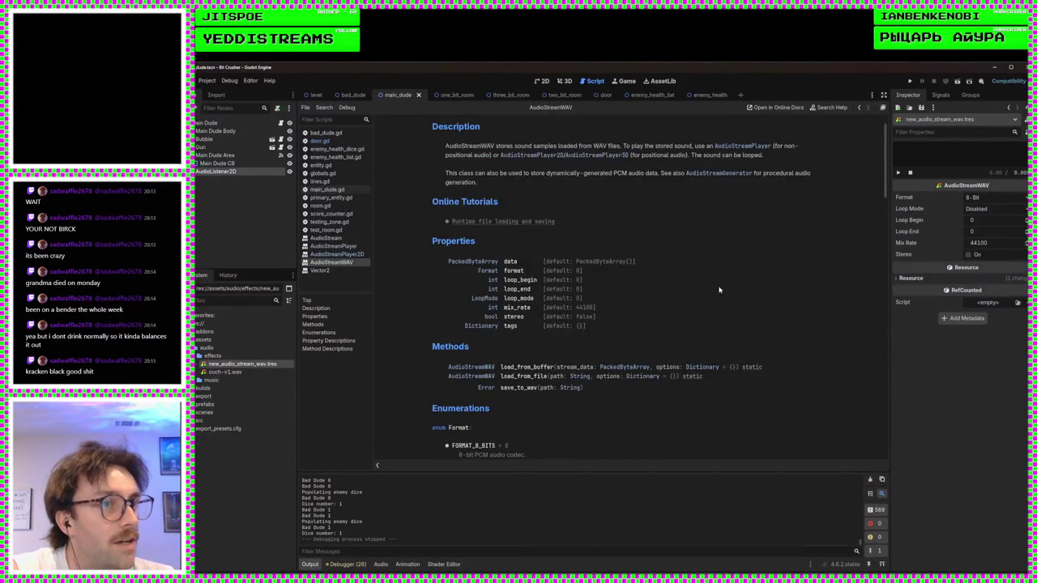
pyautogui.scroll(-6, 718, 289)
pyautogui.scroll(-3, 723, 289)
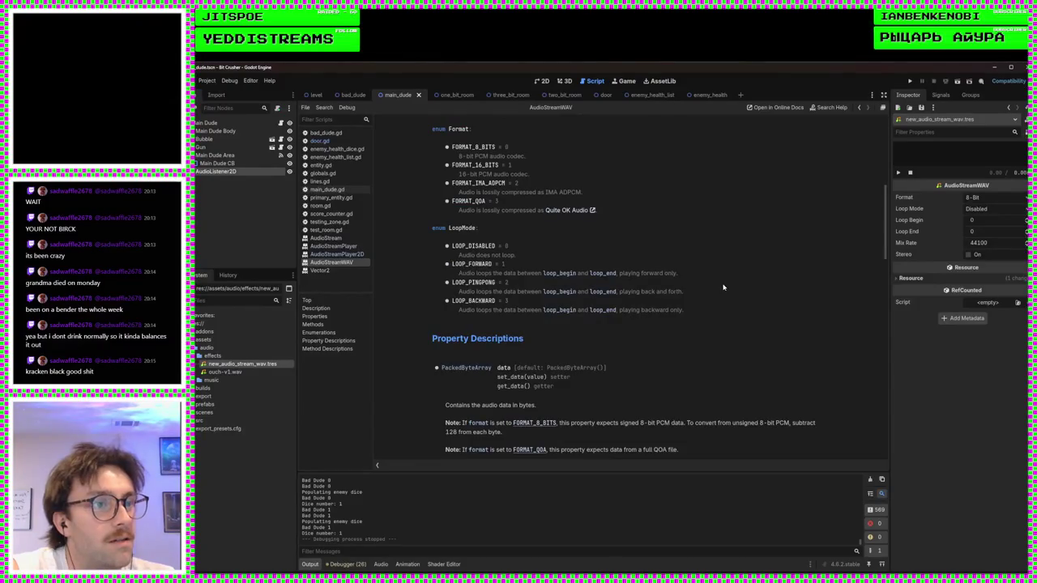
pyautogui.scroll(-1, 685, 306)
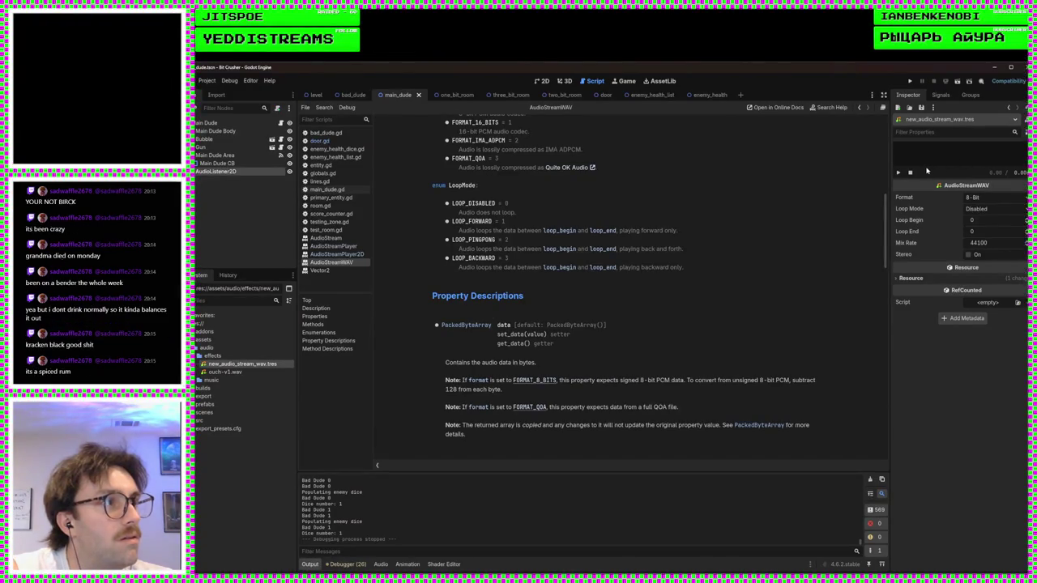
pyautogui.moveTo(225, 372)
pyautogui.mouseDown()
pyautogui.moveTo(687, 311)
pyautogui.moveTo(957, 164)
pyautogui.moveTo(507, 305)
pyautogui.moveTo(215, 371)
pyautogui.mouseUp()
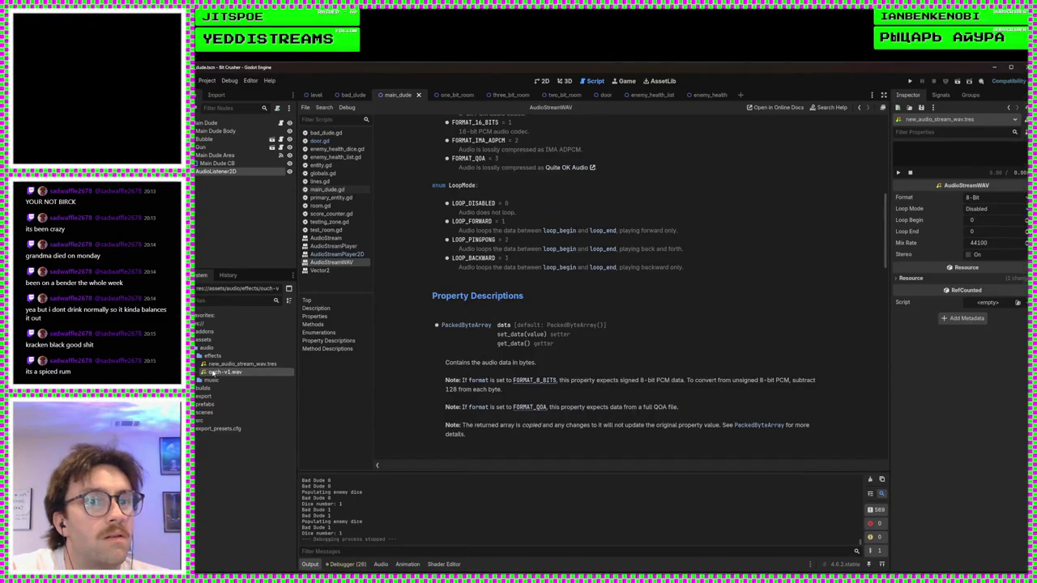
pyautogui.moveTo(212, 371)
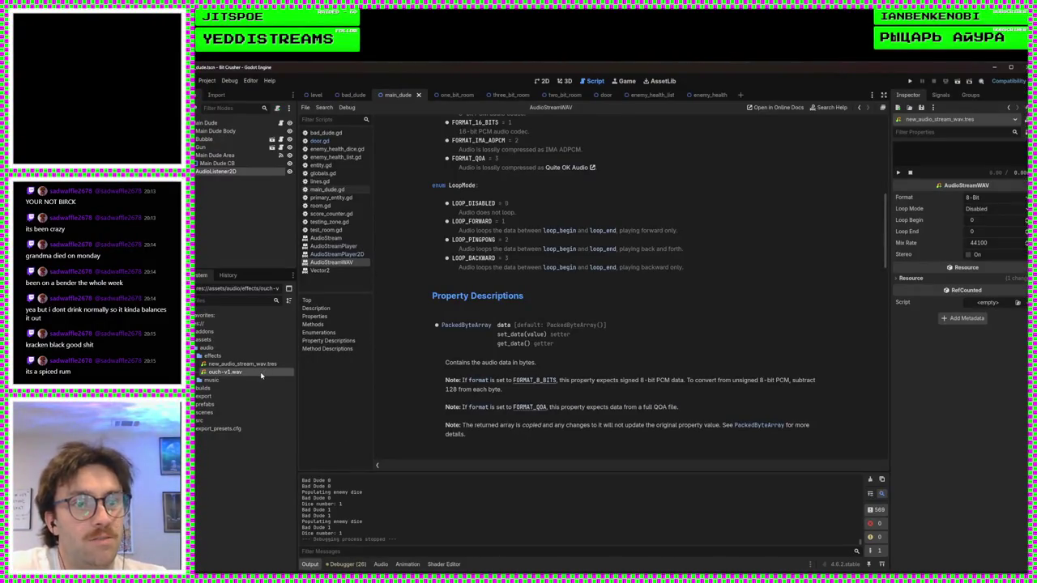
pyautogui.scroll(15, 759, 330)
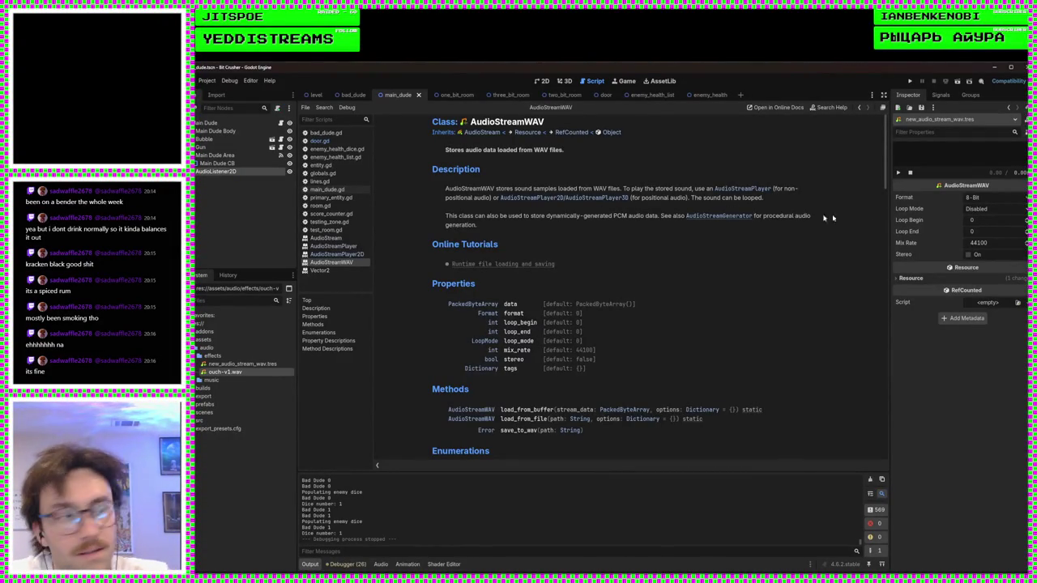
pyautogui.scroll(-10, 729, 235)
pyautogui.scroll(10, 705, 227)
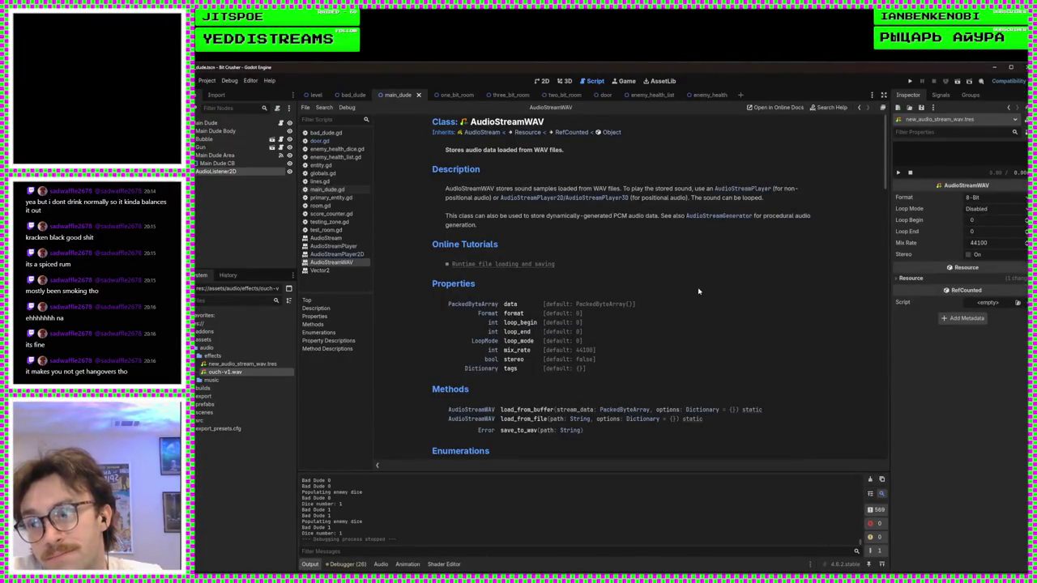
pyautogui.scroll(-5, 713, 277)
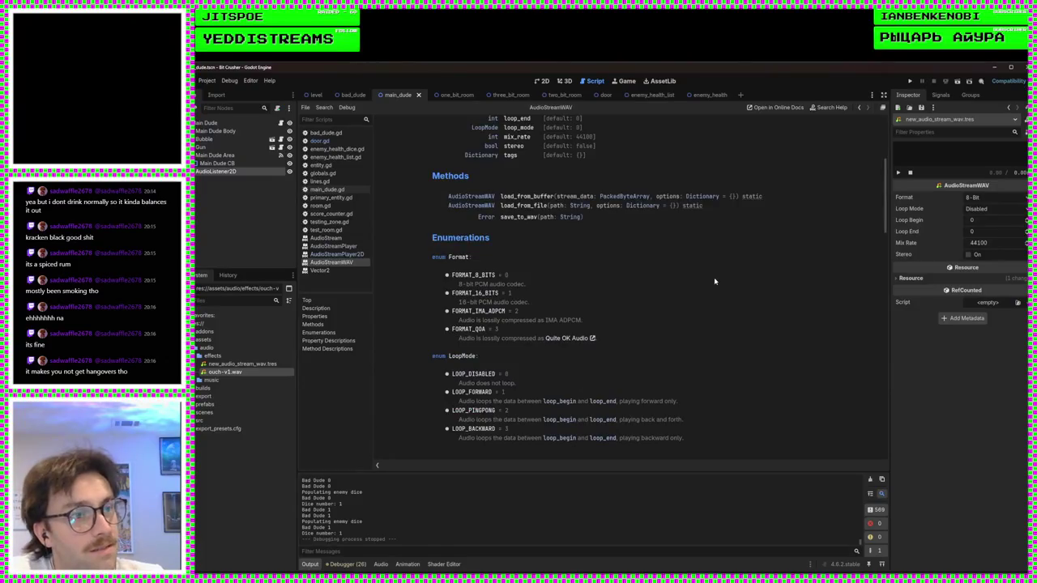
pyautogui.scroll(4, 714, 277)
pyautogui.scroll(1, 713, 278)
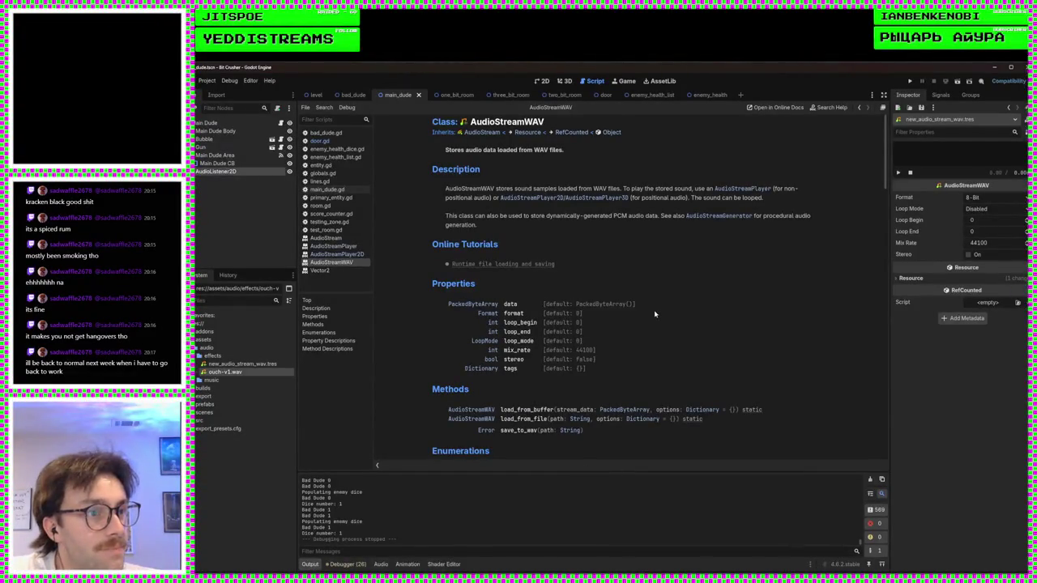
pyautogui.scroll(-5, 654, 314)
pyautogui.scroll(5, 655, 314)
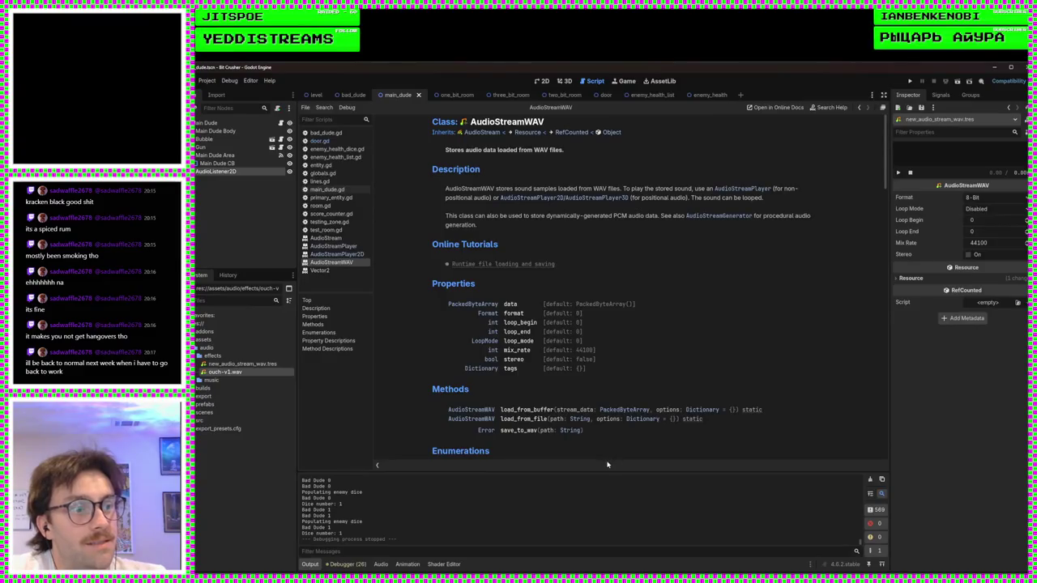
pyautogui.moveTo(614, 471)
pyautogui.mouseDown()
pyautogui.moveTo(619, 451)
pyautogui.moveTo(624, 471)
pyautogui.mouseUp()
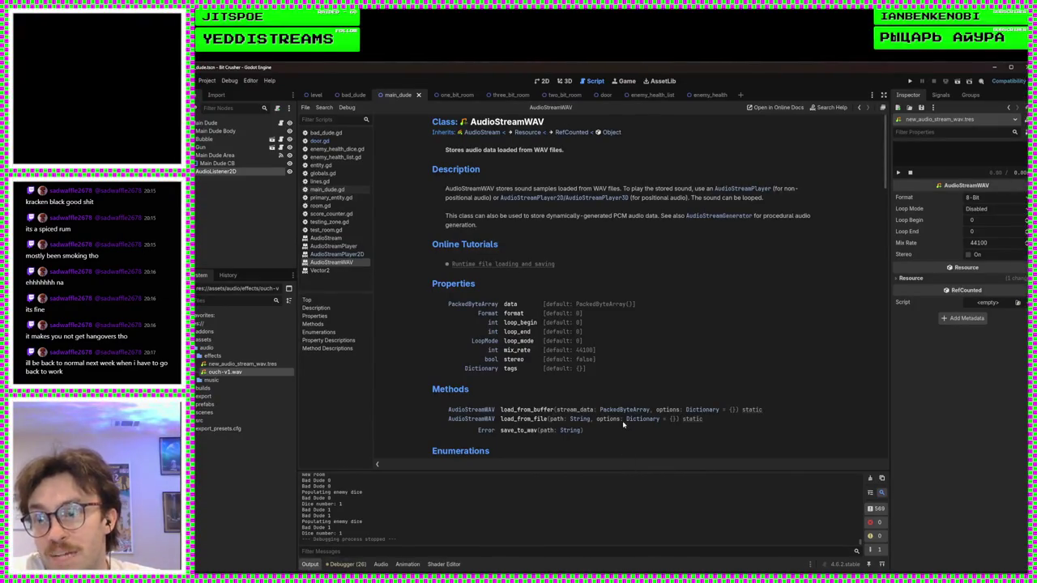
pyautogui.scroll(-15, 640, 411)
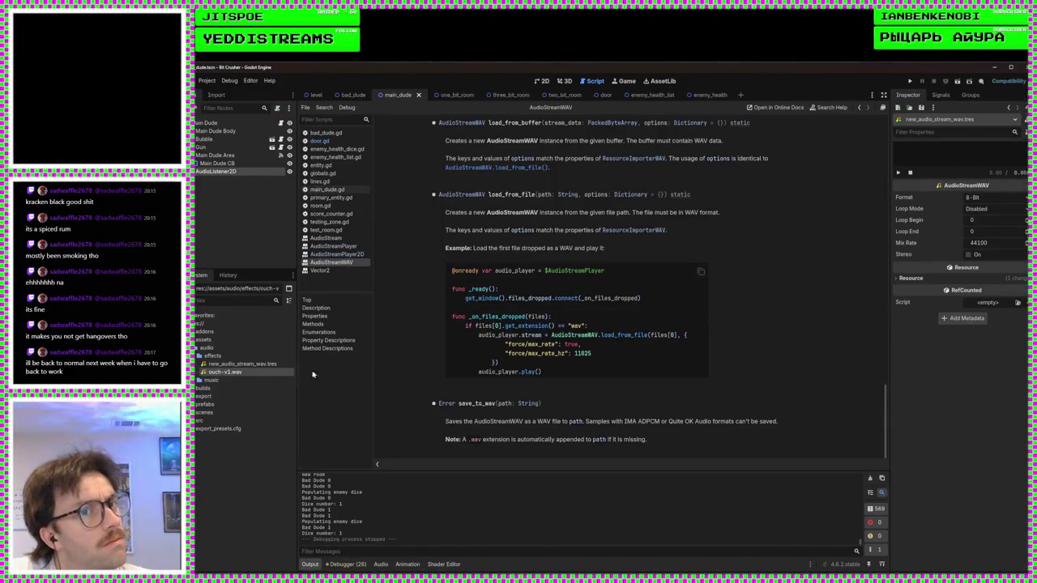
pyautogui.click(241, 364)
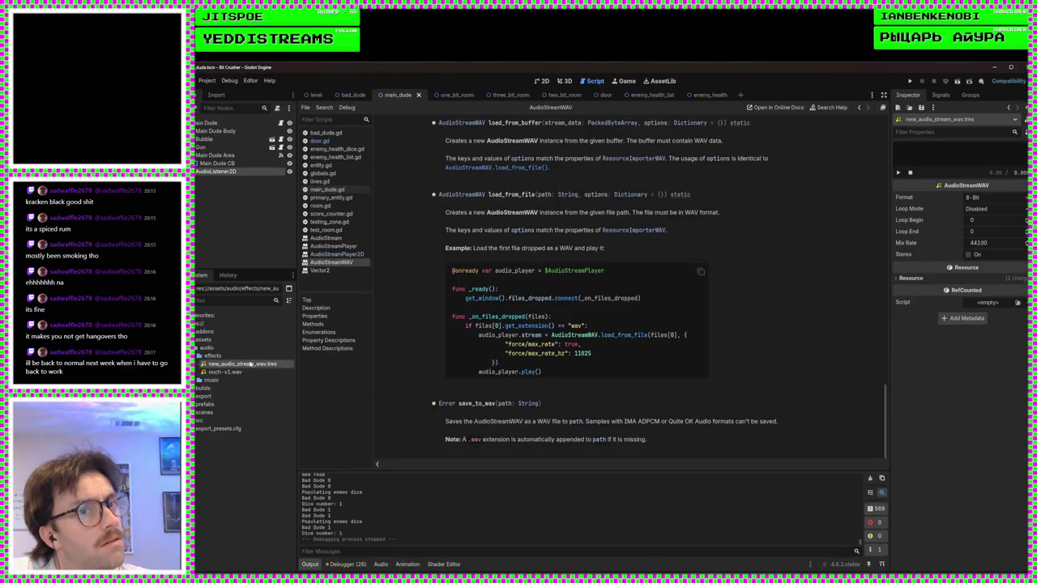
pyautogui.moveTo(240, 371)
pyautogui.mouseDown()
pyautogui.moveTo(837, 205)
pyautogui.moveTo(931, 160)
pyautogui.moveTo(936, 127)
pyautogui.moveTo(928, 315)
pyautogui.moveTo(237, 366)
pyautogui.mouseUp()
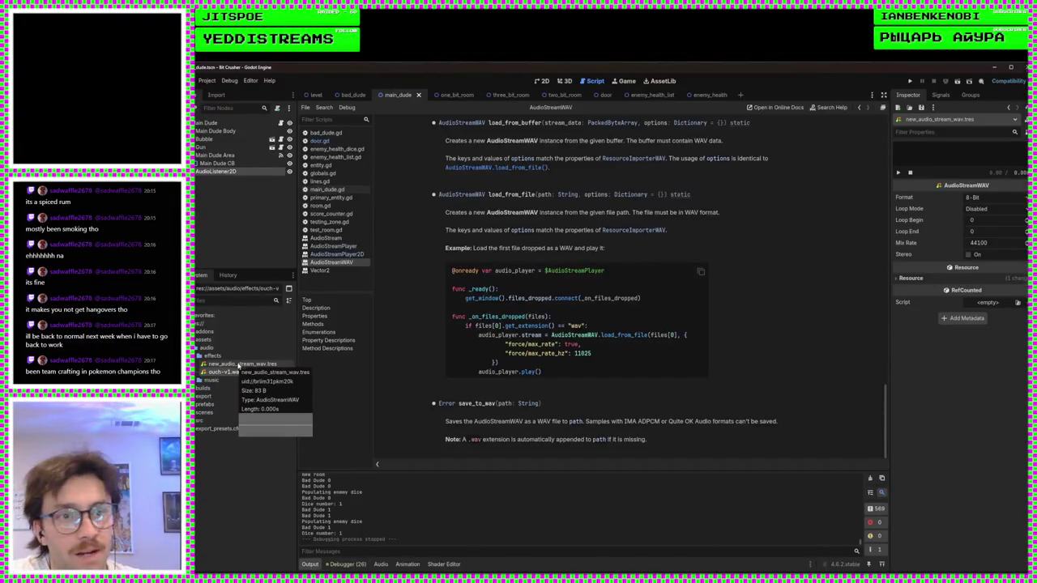
pyautogui.click(238, 365)
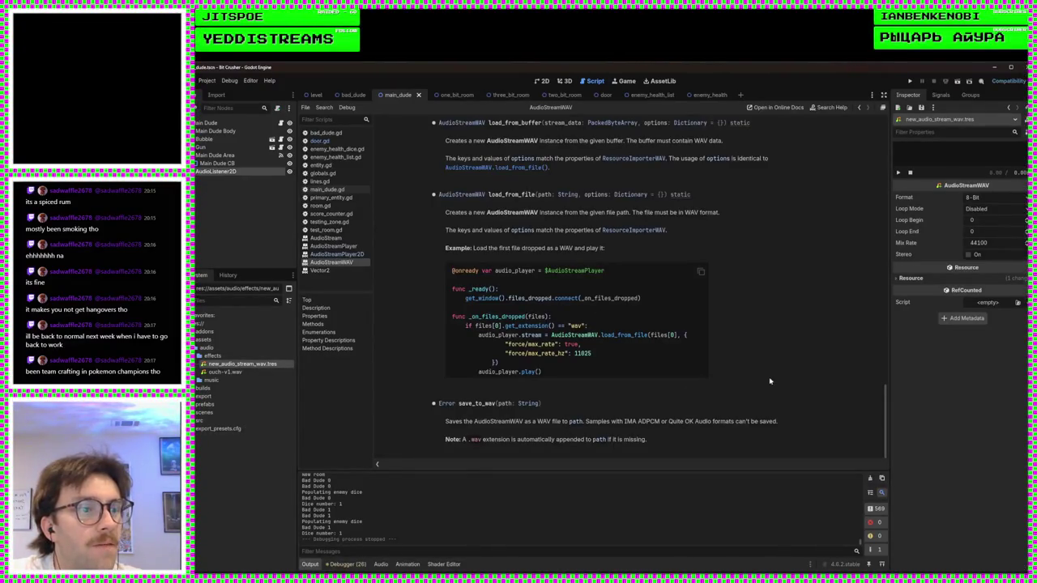
pyautogui.scroll(20, 762, 319)
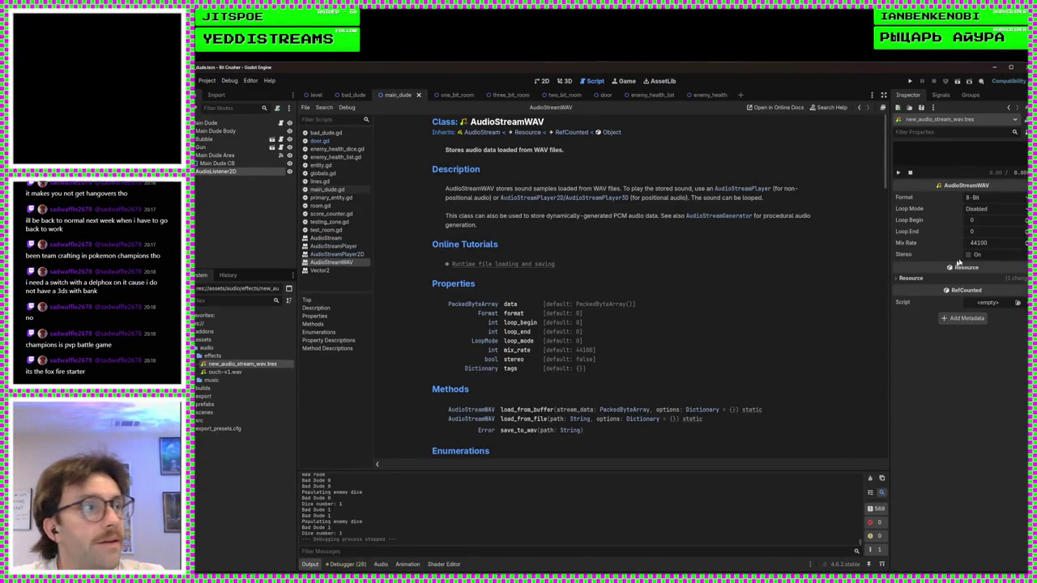
pyautogui.click(987, 200)
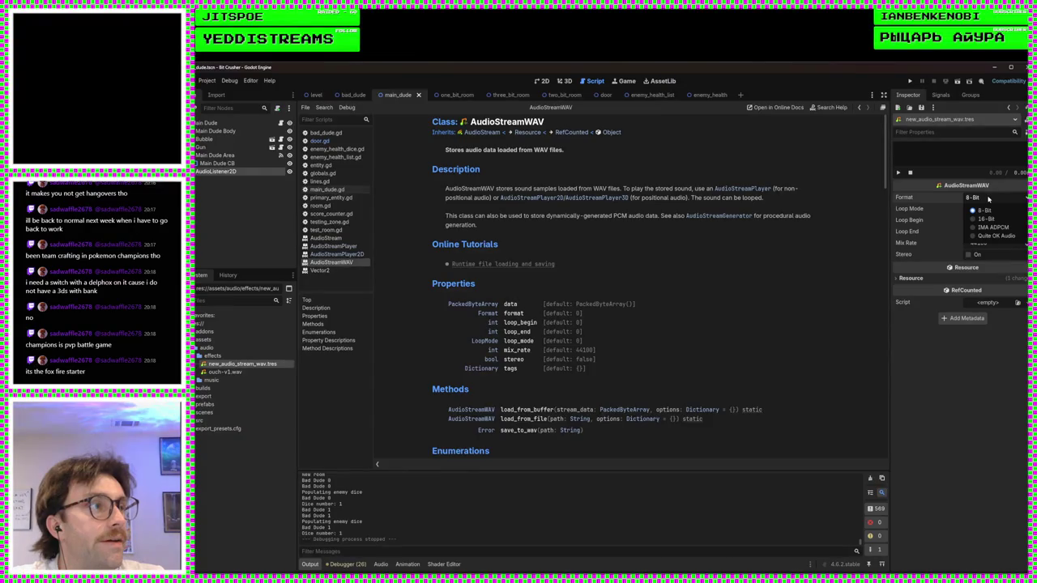
pyautogui.click(976, 384)
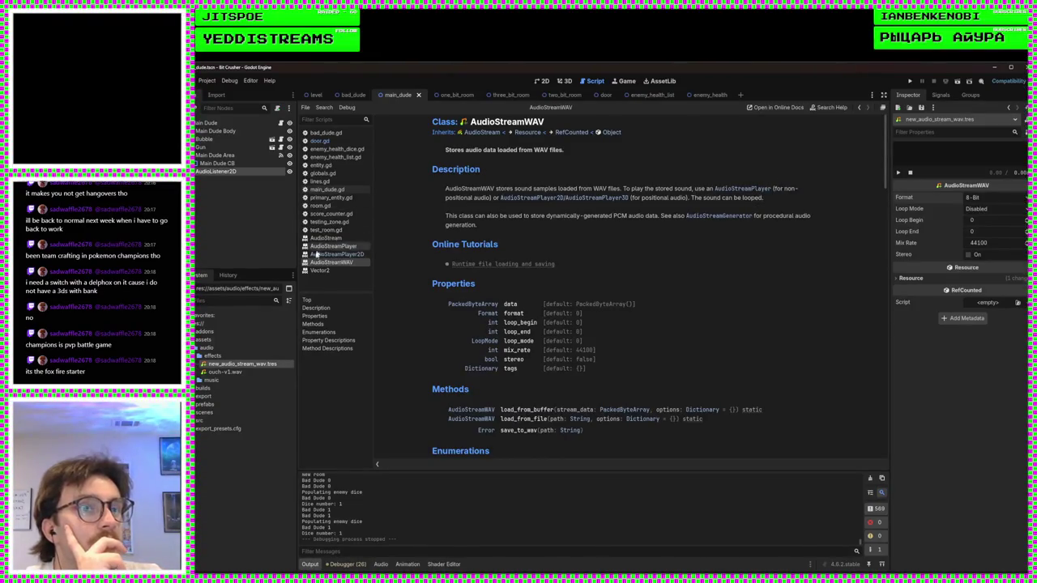
# - Try editing the imported ouch-v1.wav properties and dismiss the read-only warning
pyautogui.click(222, 371)
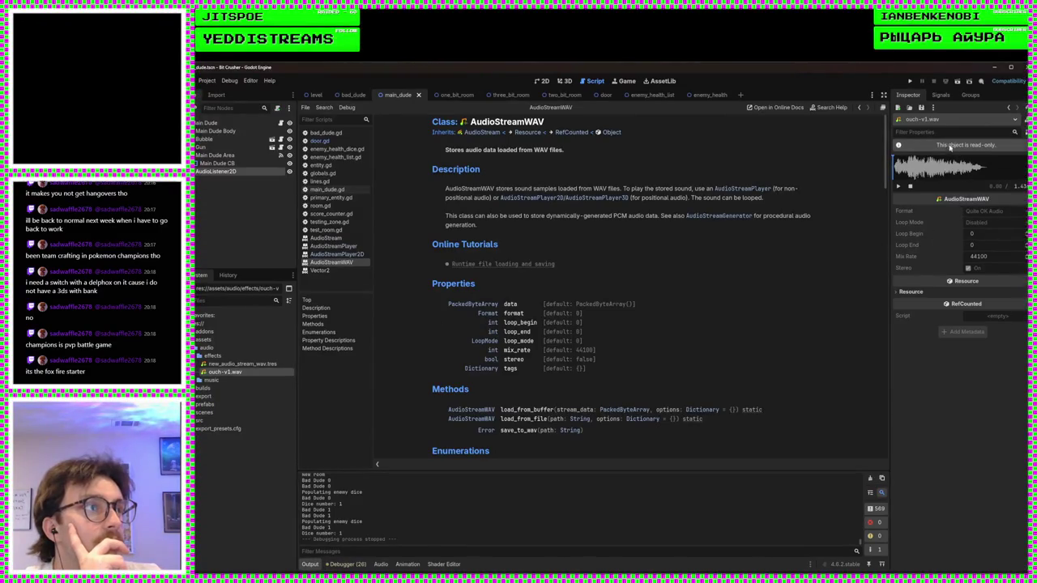
pyautogui.click(915, 148)
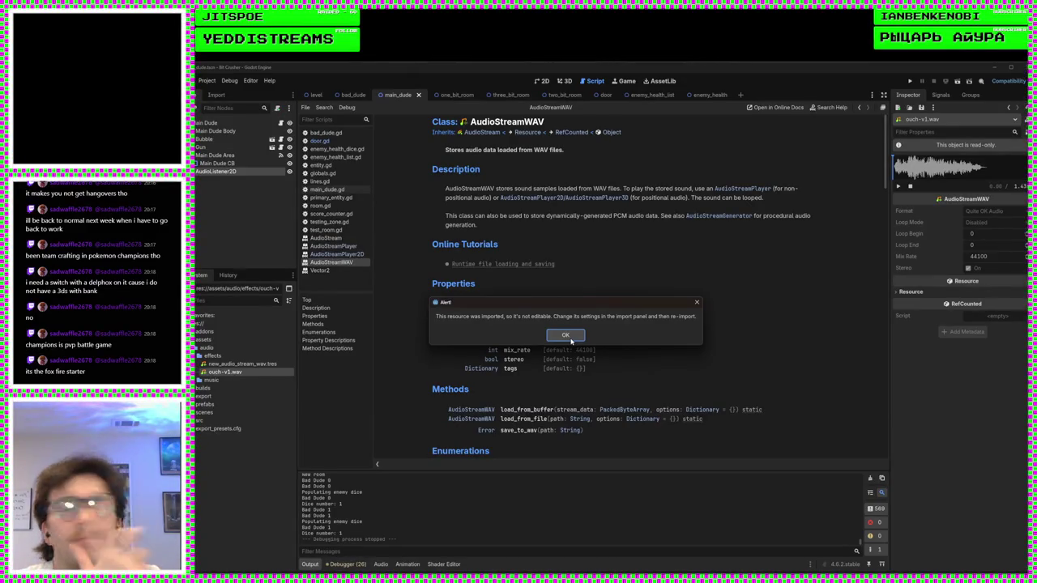
pyautogui.click(567, 335)
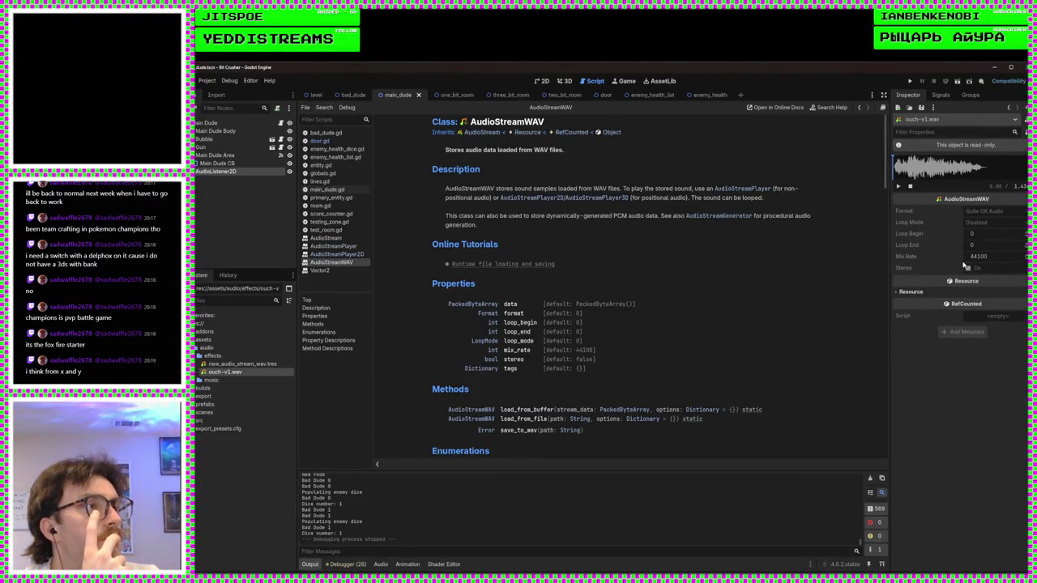
# - Run the project to playtest the Bit Crusher game
pyautogui.moveTo(1013, 258)
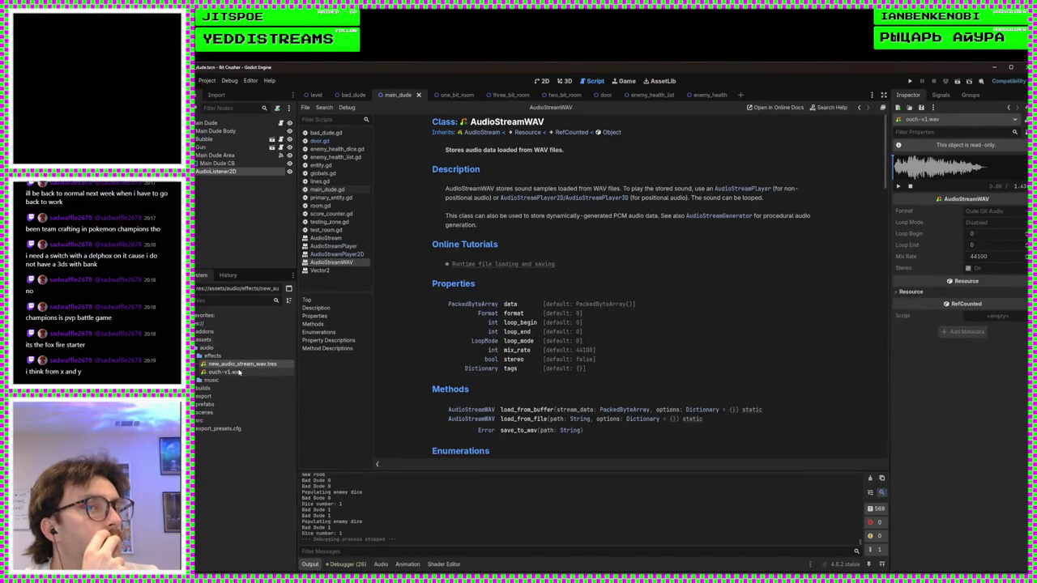
pyautogui.moveTo(240, 372)
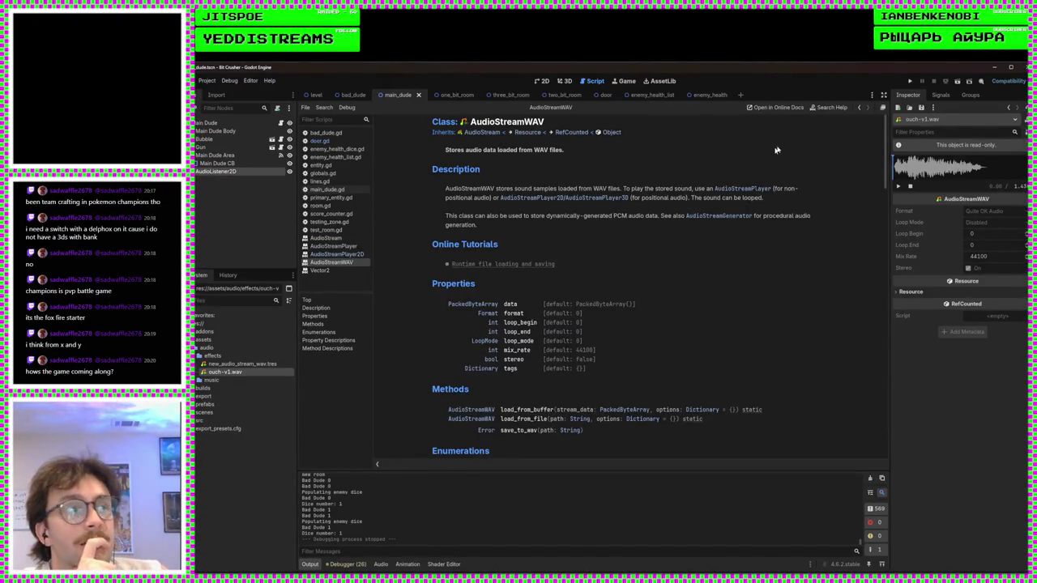
pyautogui.click(910, 82)
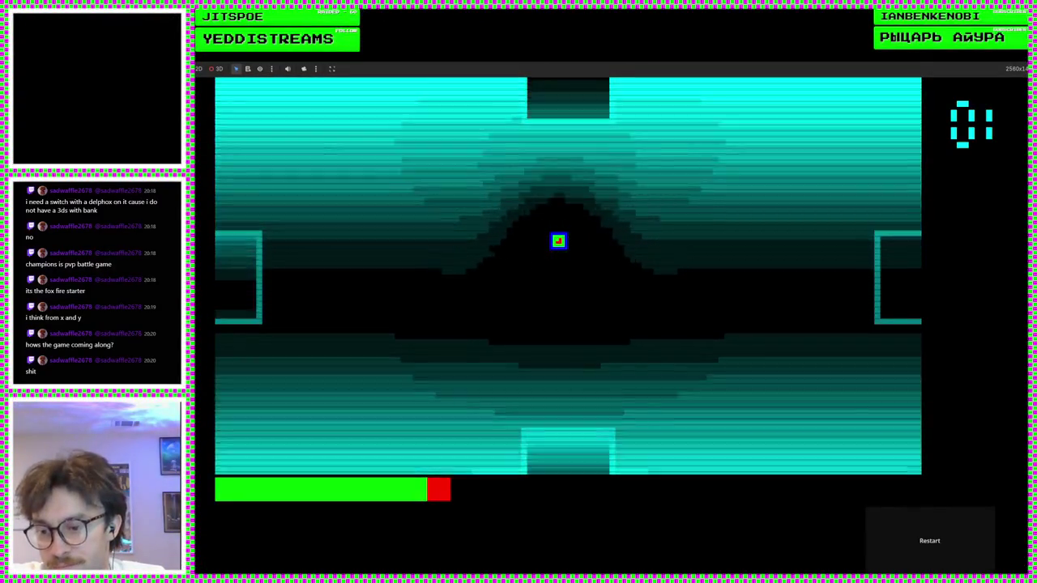
# - Restart the game and steer the player with WASD down into the next room
pyautogui.press('F8')
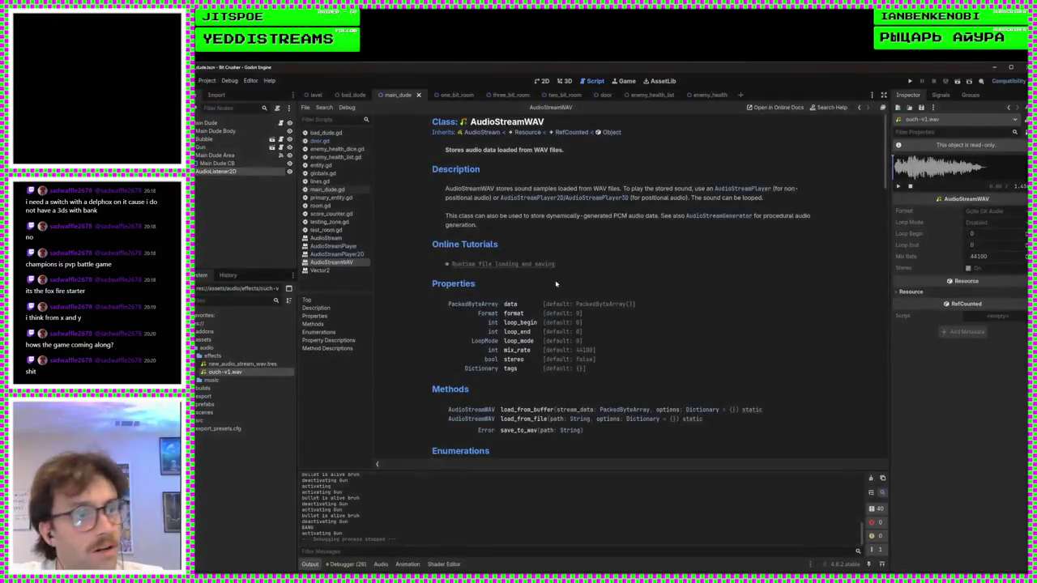
pyautogui.click(909, 82)
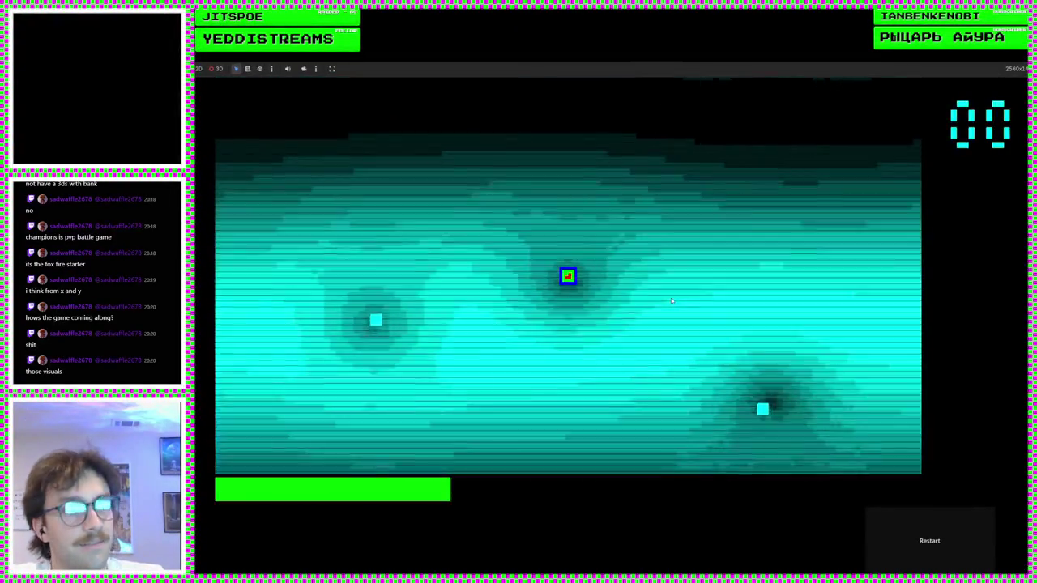
pyautogui.press('a')
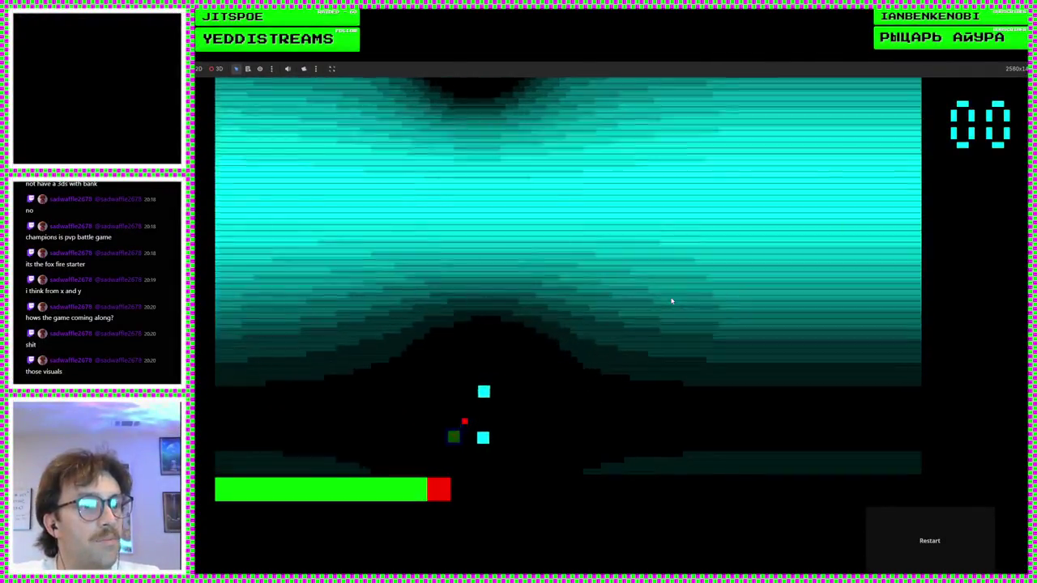
pyautogui.press('w')
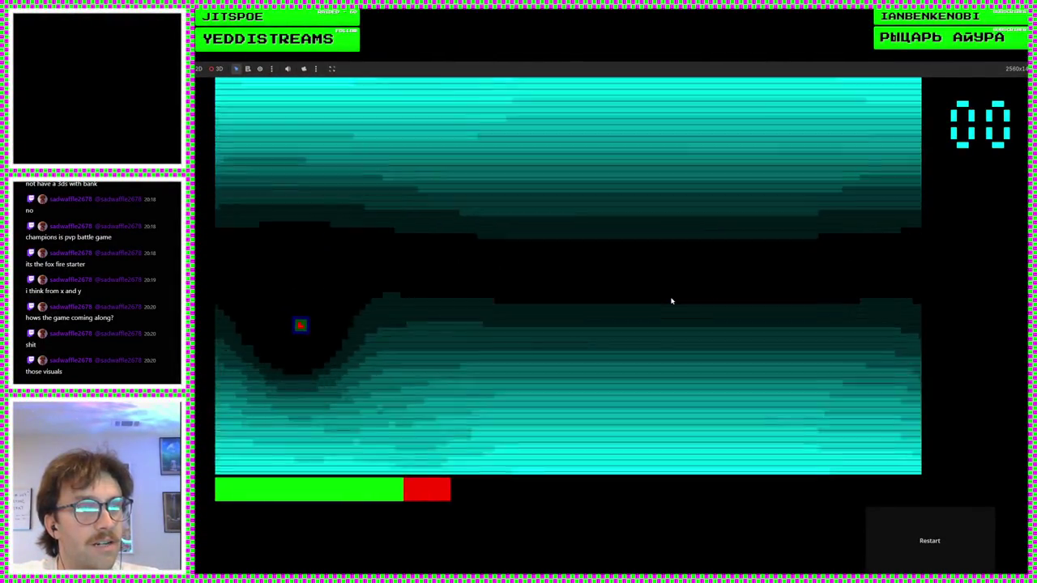
pyautogui.press('d')
pyautogui.press('d')
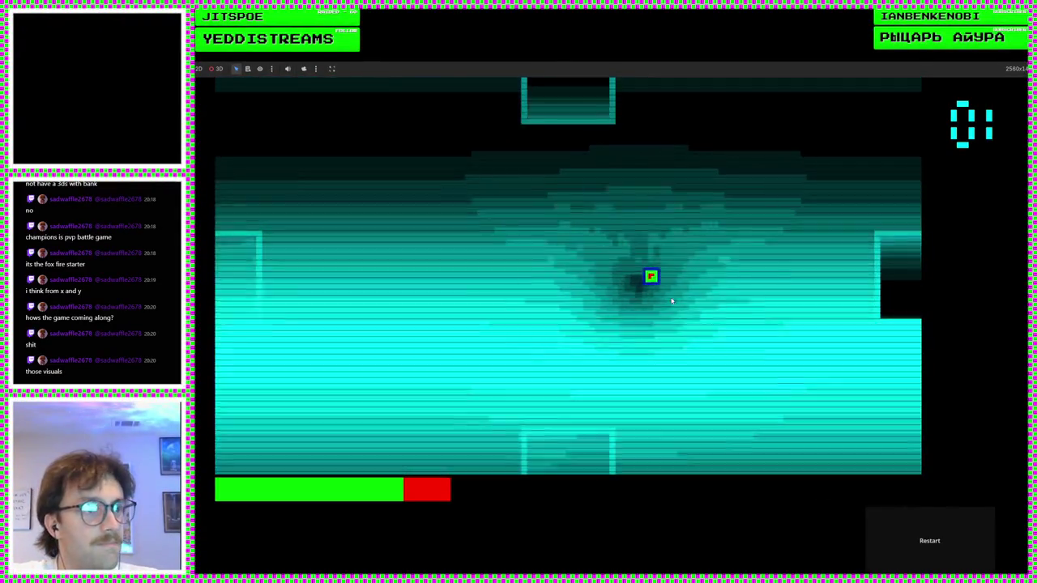
pyautogui.press('w')
pyautogui.press('a')
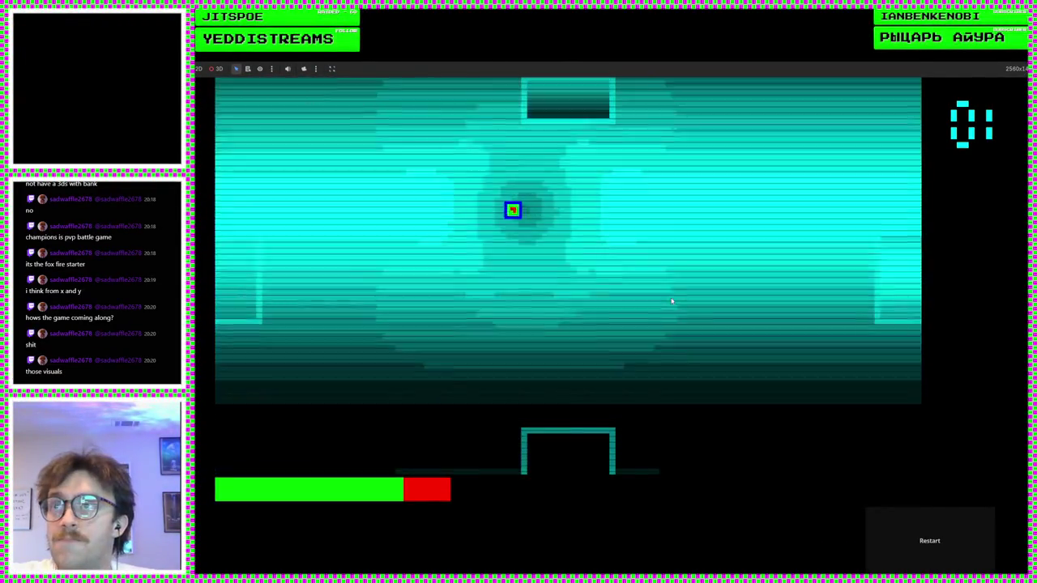
pyautogui.press('w')
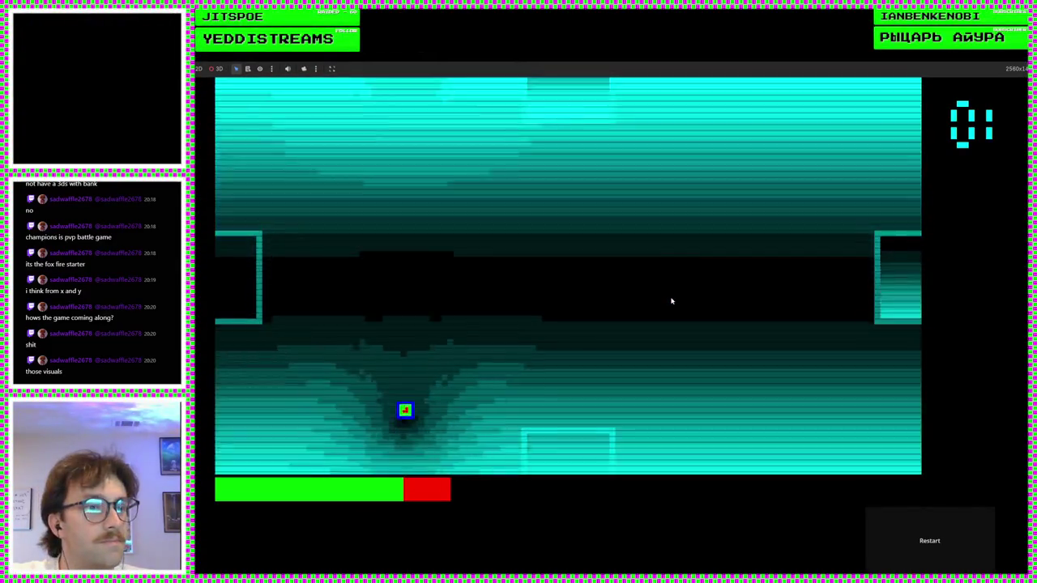
pyautogui.press('d')
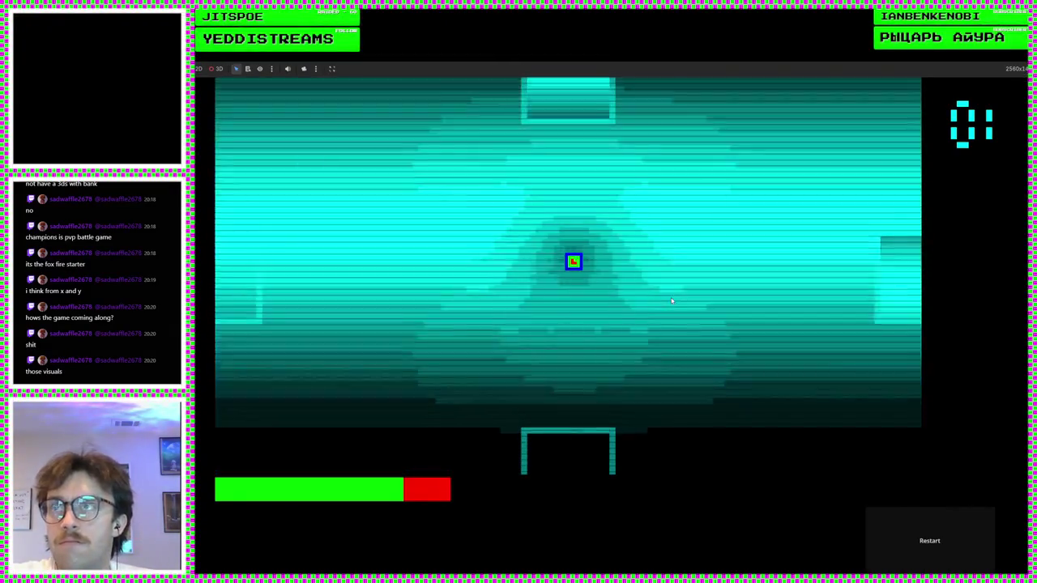
pyautogui.press('a')
pyautogui.press('a')
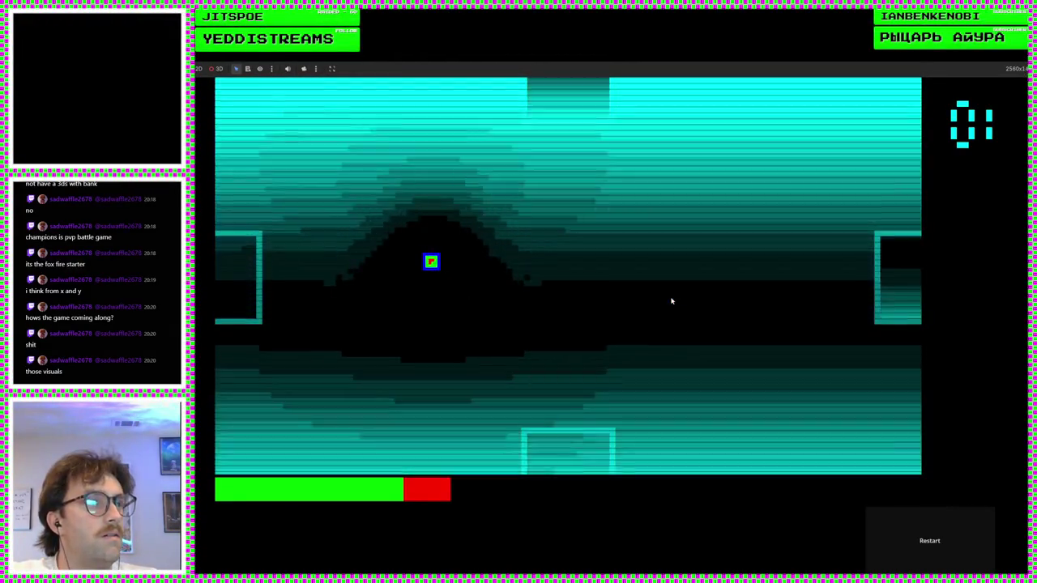
pyautogui.press('s')
pyautogui.press('a')
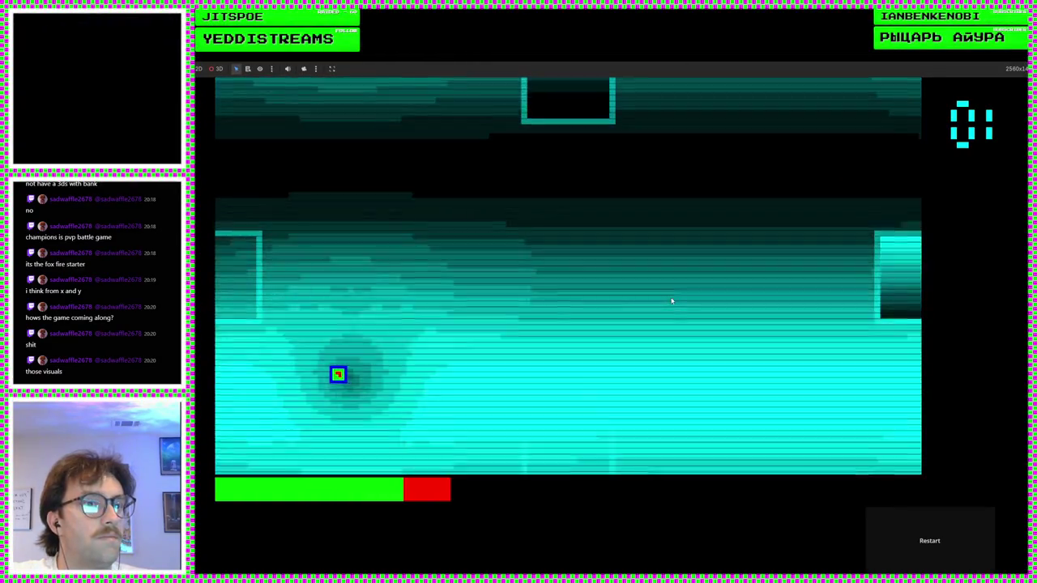
pyautogui.press('w')
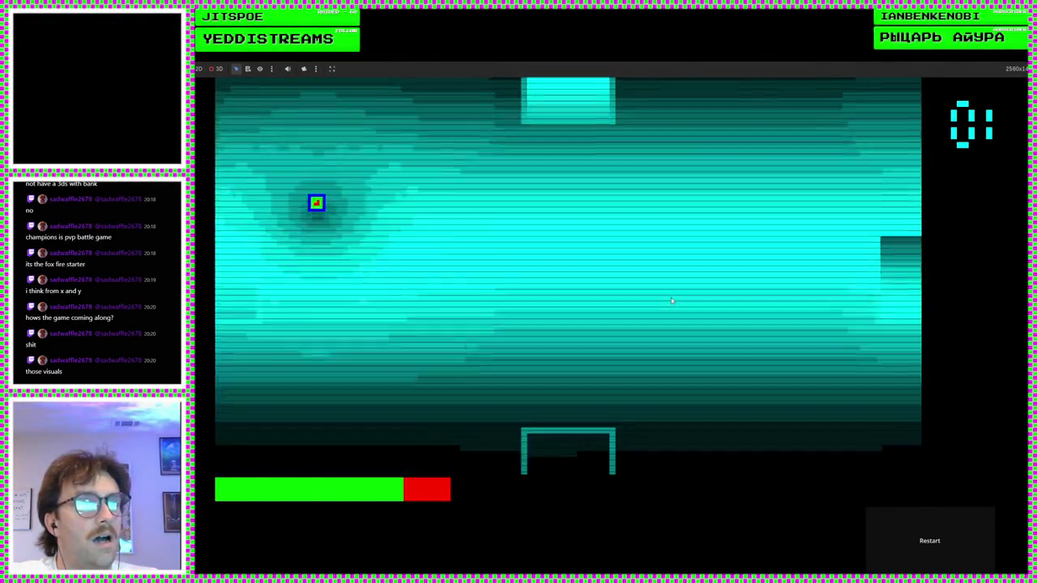
pyautogui.press('a')
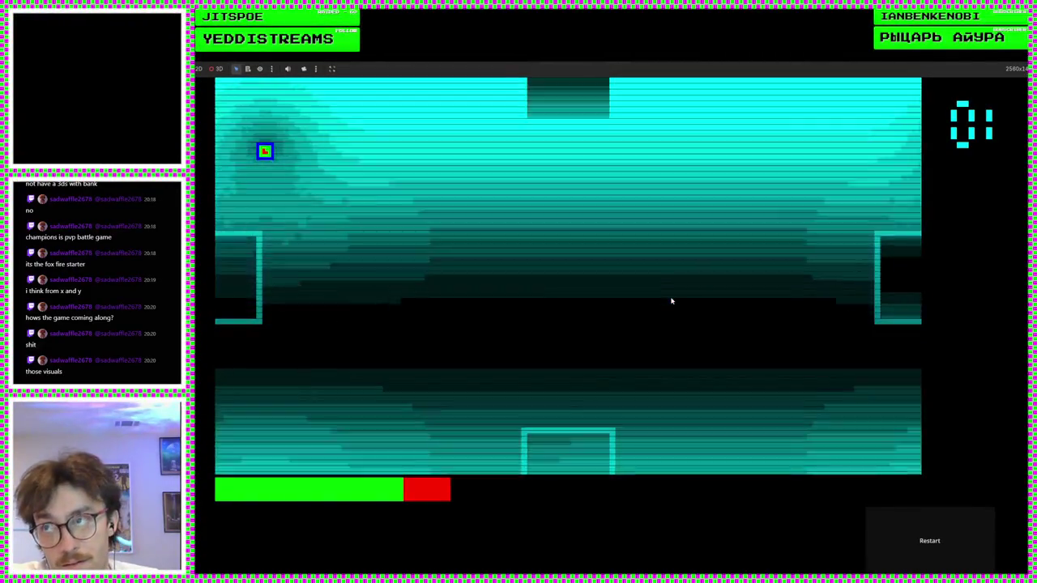
pyautogui.press('w')
pyautogui.press('w')
pyautogui.press('a')
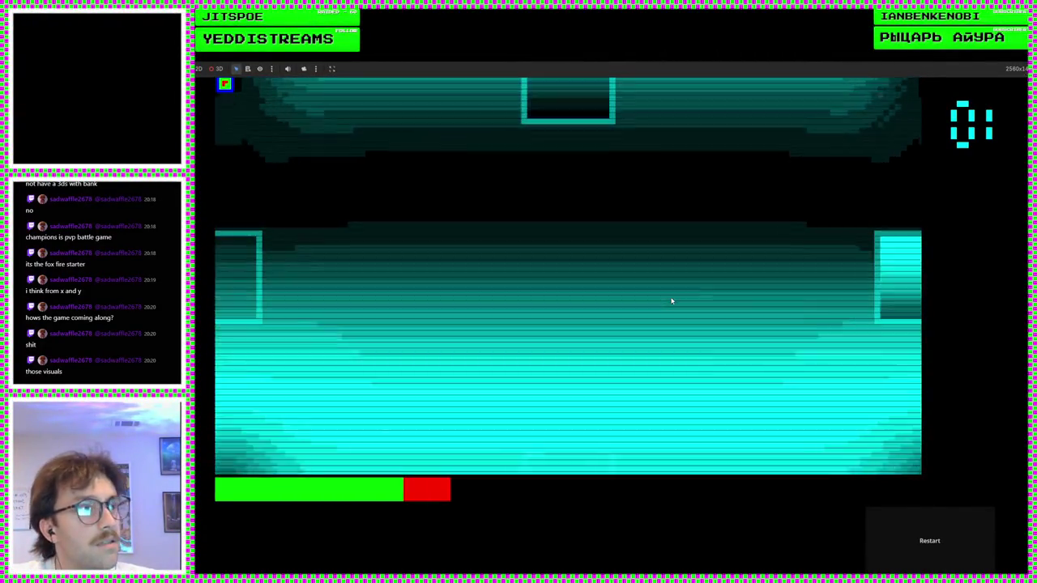
pyautogui.press('a')
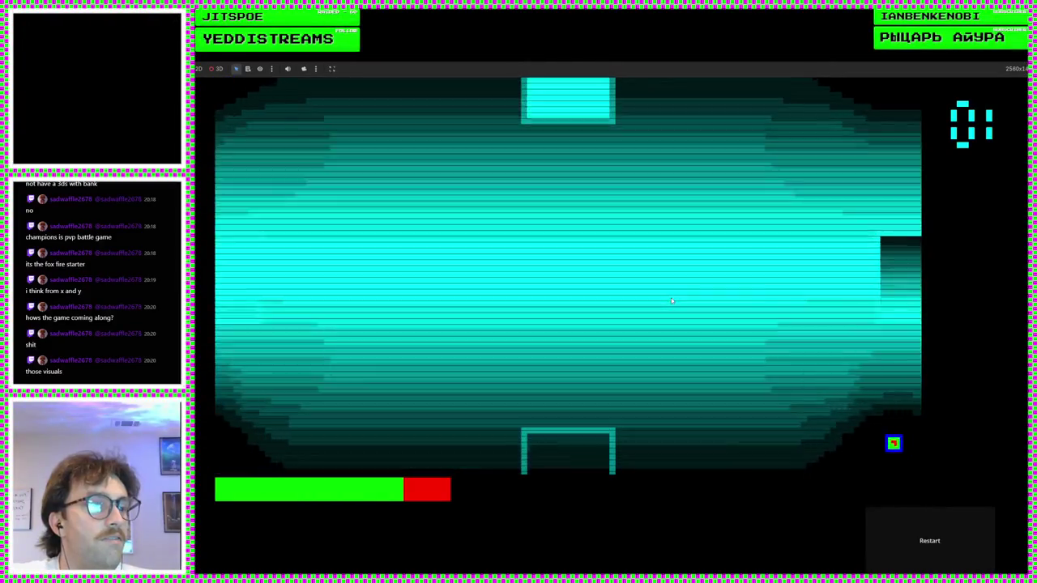
pyautogui.press('a')
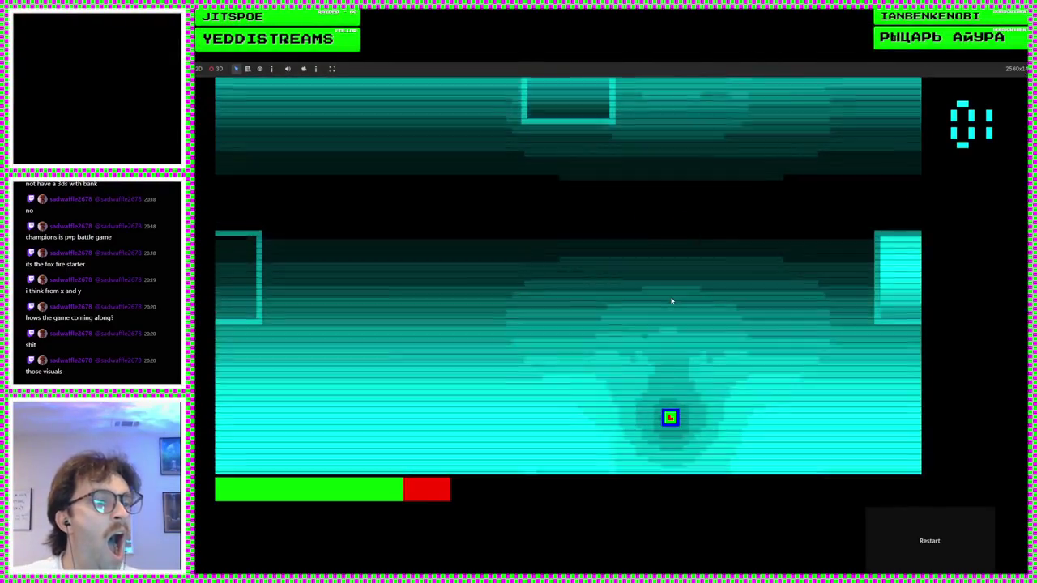
pyautogui.press('w')
pyautogui.press('a')
pyautogui.press('a')
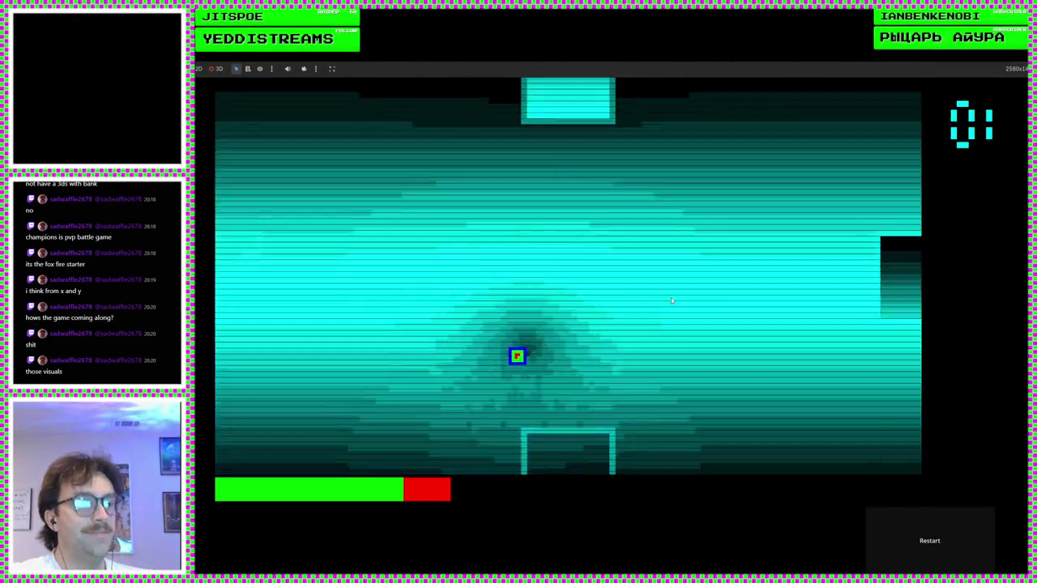
pyautogui.press('d')
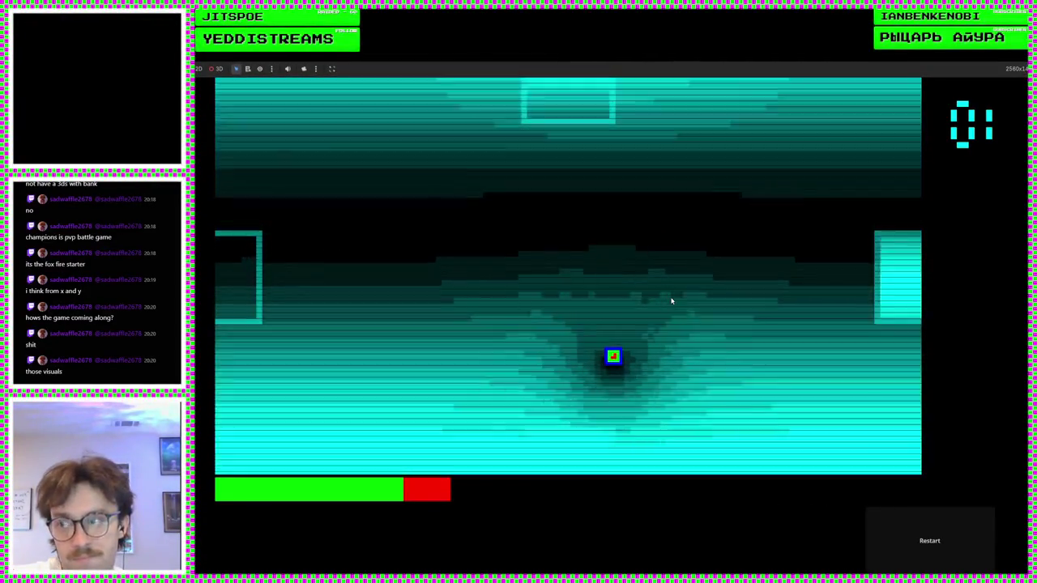
pyautogui.press('s')
pyautogui.press('a')
pyautogui.press('s')
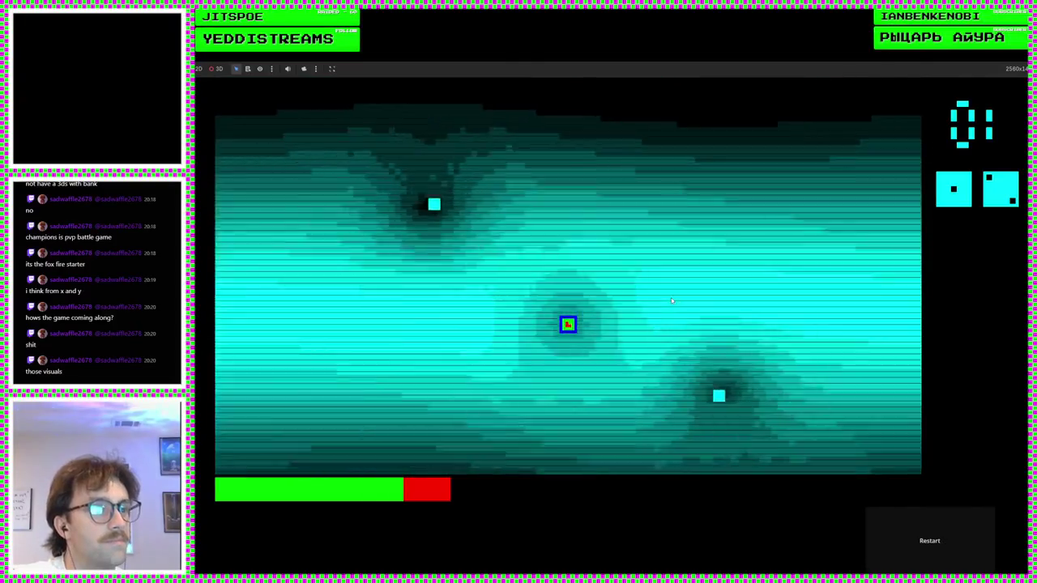
pyautogui.press('a')
# - Move the player past the enemy, right into the next room, and up through the top doorway
pyautogui.press('d')
pyautogui.press('w')
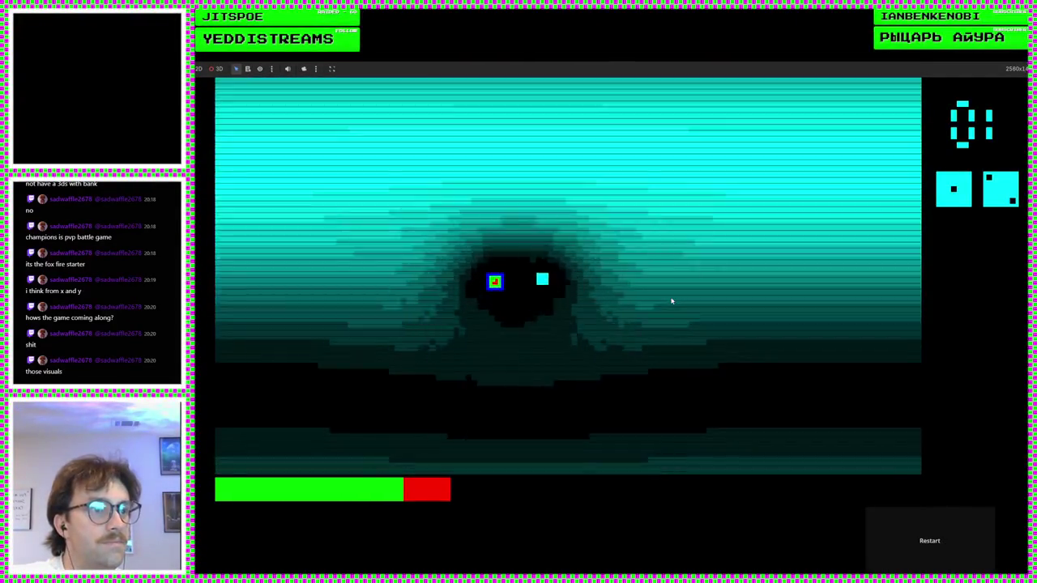
pyautogui.press('s')
pyautogui.press('d')
pyautogui.press('w')
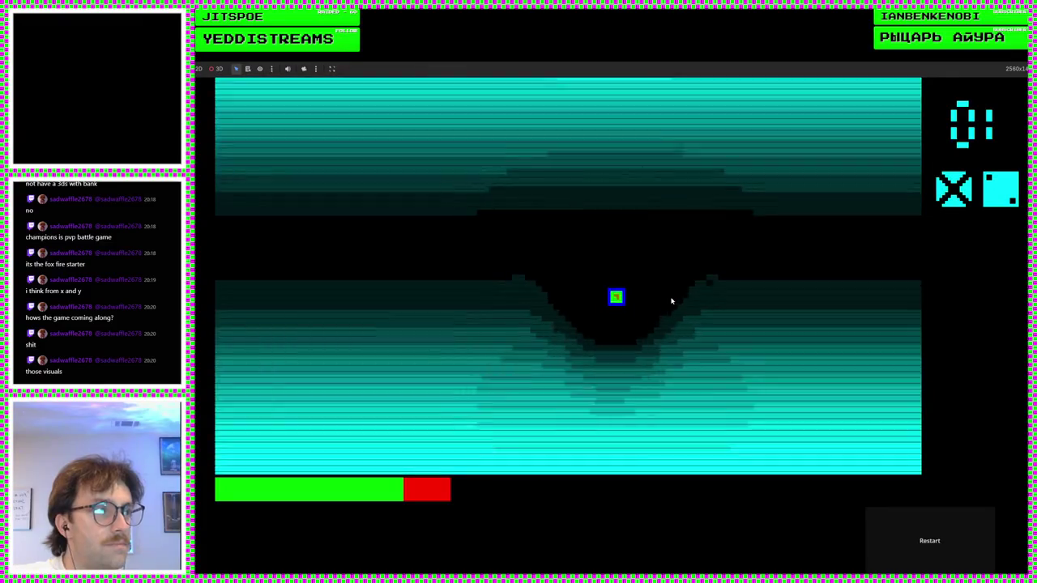
pyautogui.press('a')
pyautogui.press('d')
pyautogui.press('d')
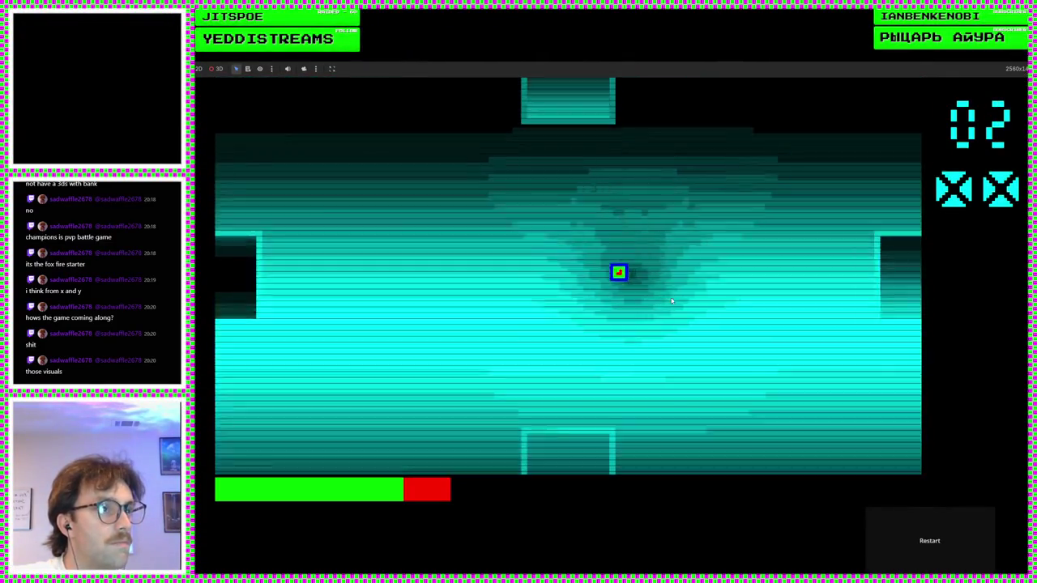
pyautogui.press('a')
pyautogui.press('d')
pyautogui.press('w')
pyautogui.press('d')
pyautogui.press('w')
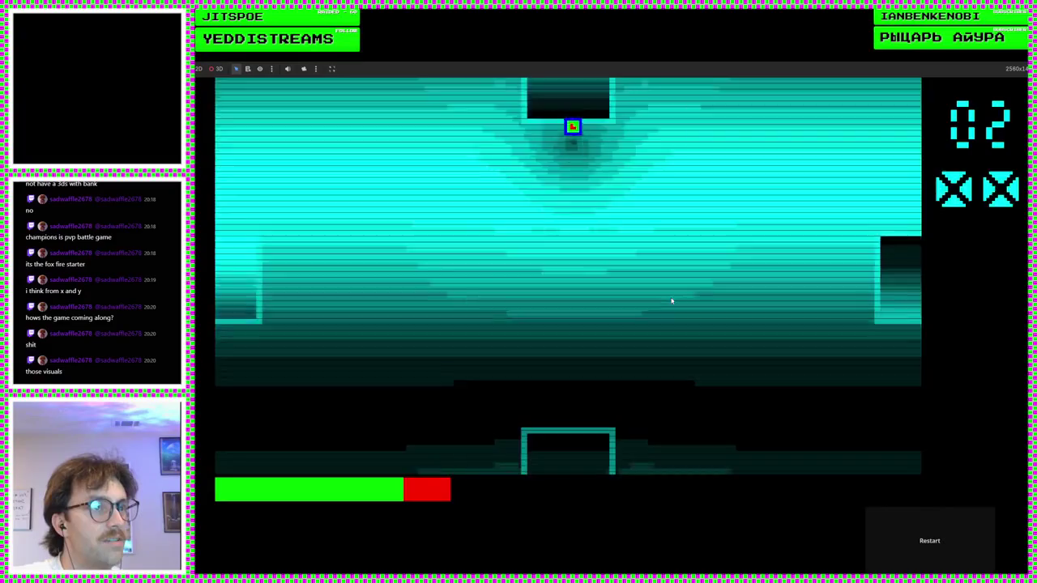
pyautogui.press('a')
# - Dodge enemies across the room and head up-left into the next room until the counter reads 04
pyautogui.press('w')
pyautogui.press('a')
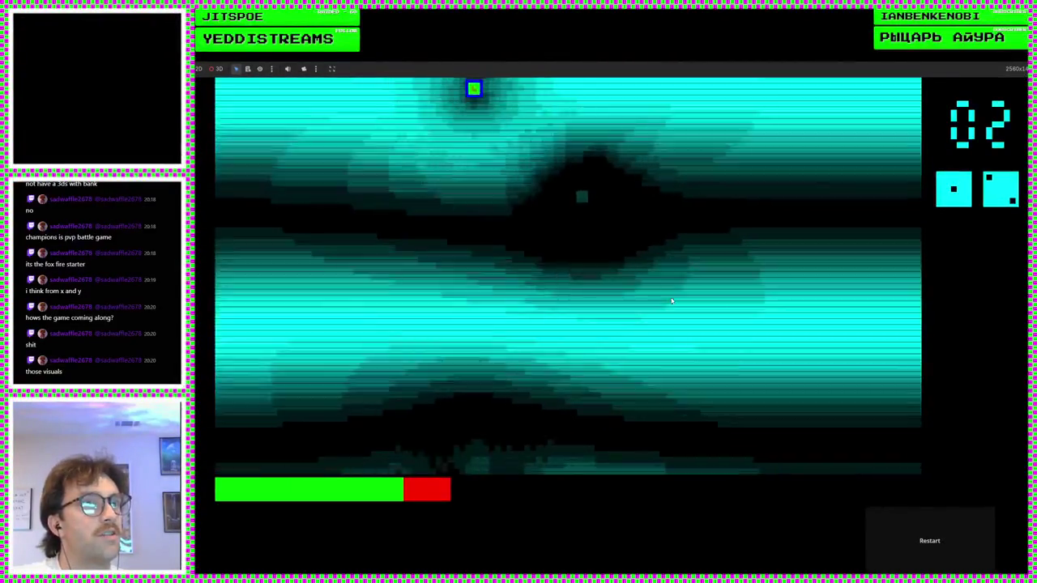
pyautogui.press('s')
pyautogui.press('s')
pyautogui.press('d')
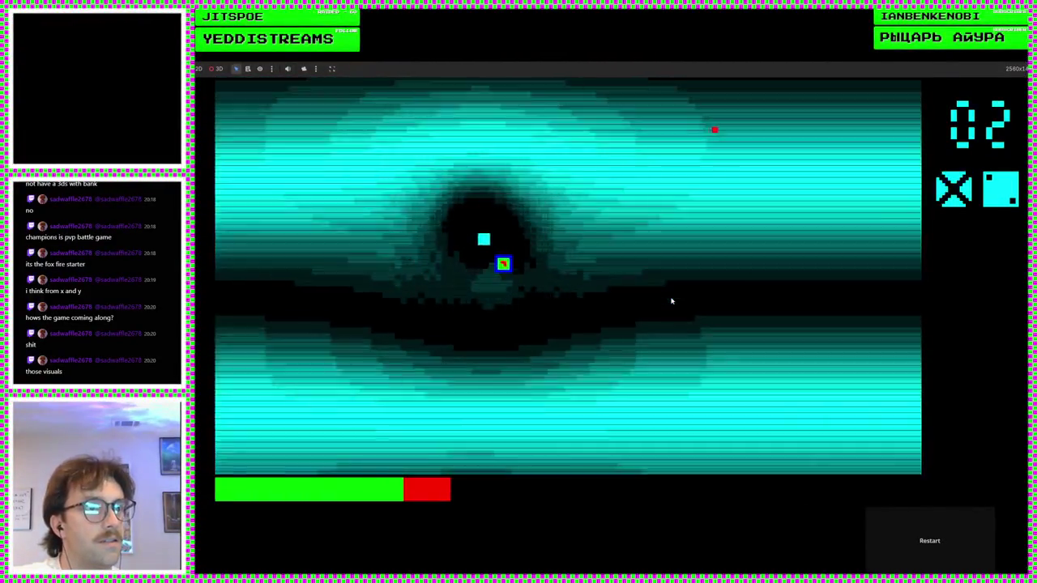
pyautogui.press('d')
pyautogui.press('a')
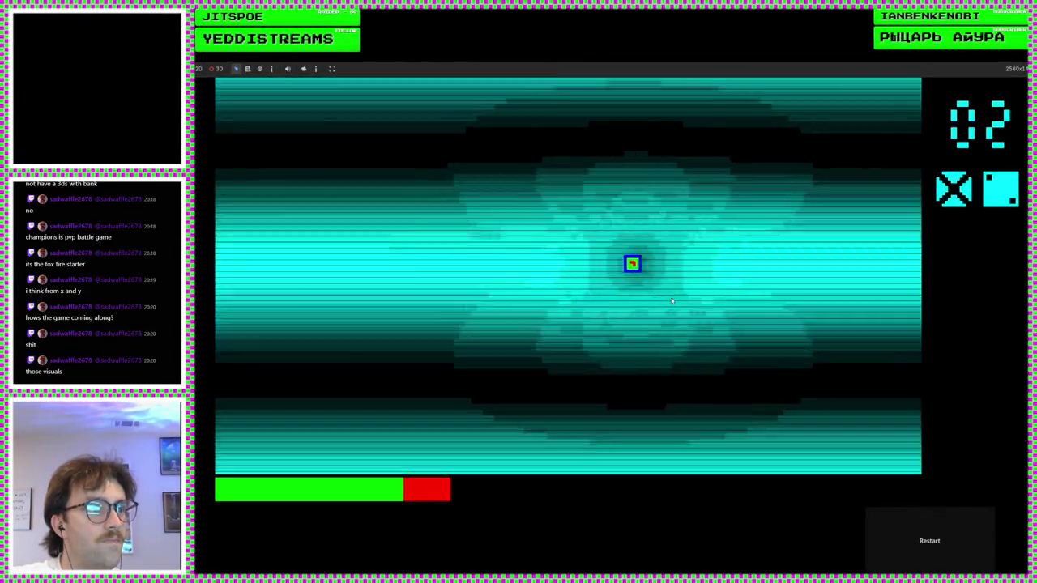
pyautogui.press('d')
pyautogui.press('d')
pyautogui.press('s')
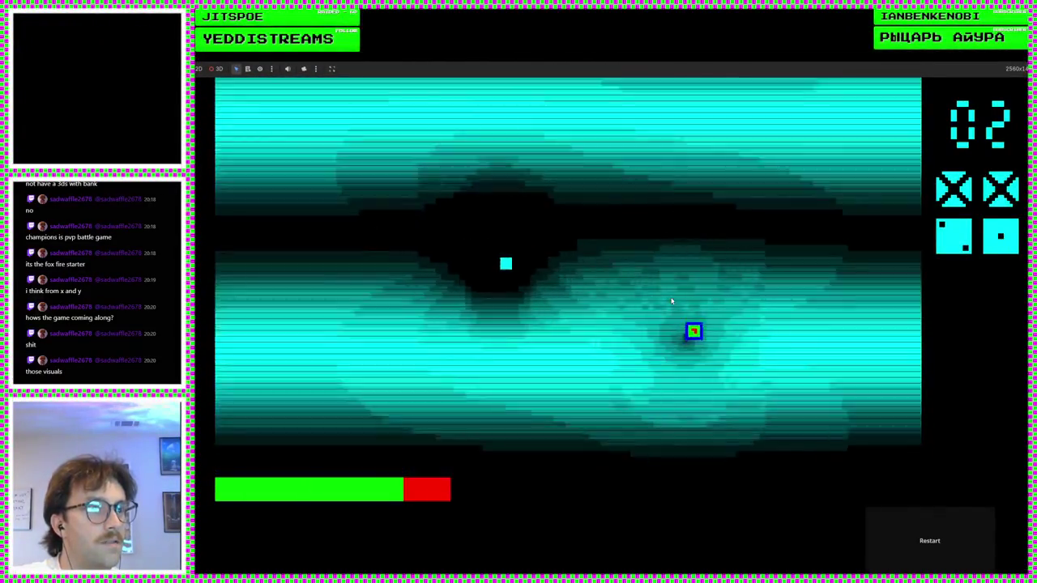
pyautogui.press('w')
pyautogui.press('a')
pyautogui.press('s')
pyautogui.press('d')
pyautogui.press('s')
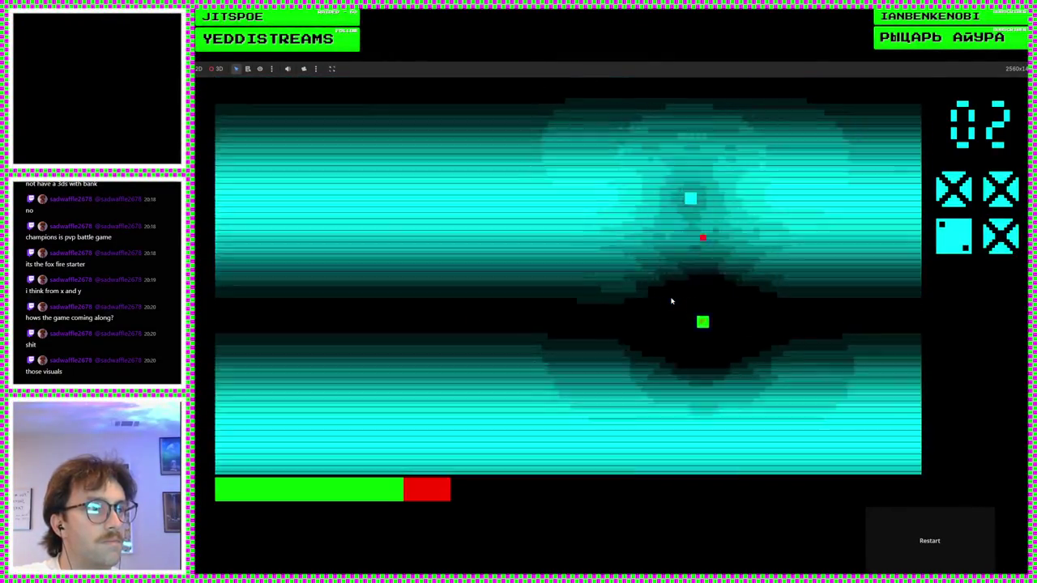
pyautogui.press('a')
pyautogui.press('w')
pyautogui.press('w')
pyautogui.press('a')
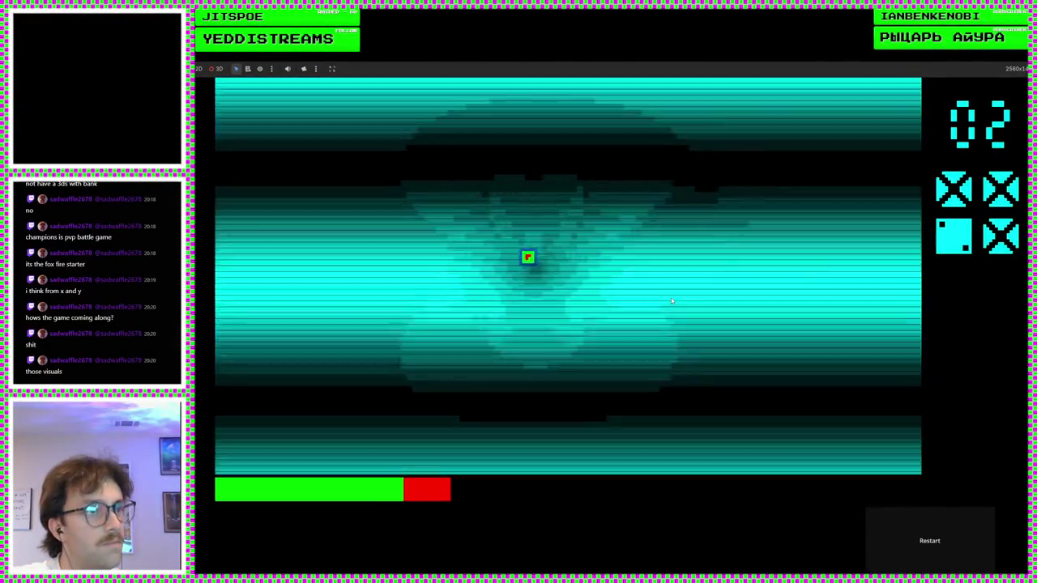
pyautogui.press('d')
pyautogui.press('d')
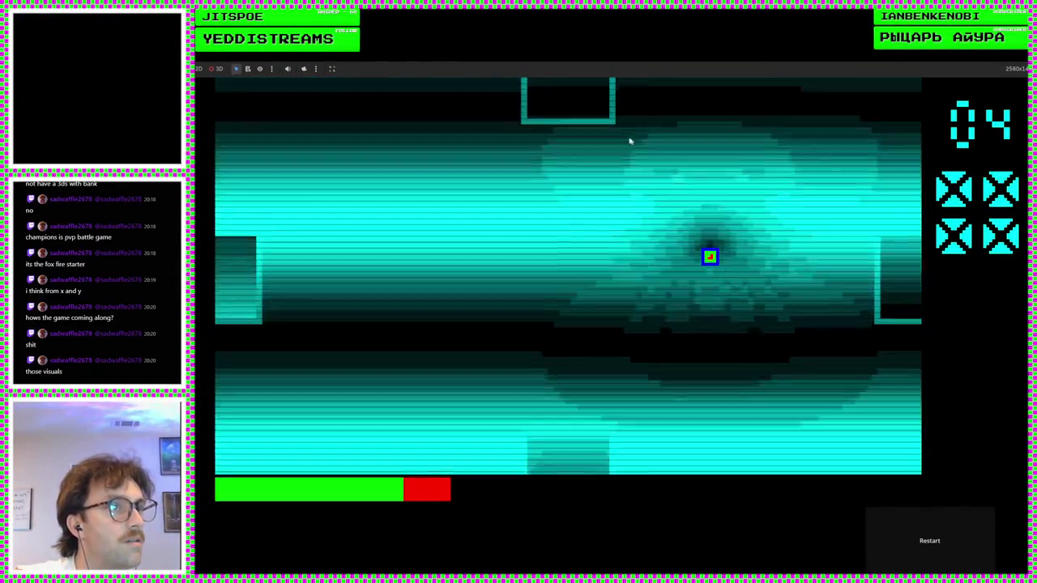
# - Walk the player past enemies through the right doorway and on into another room
pyautogui.press('d')
pyautogui.press('d')
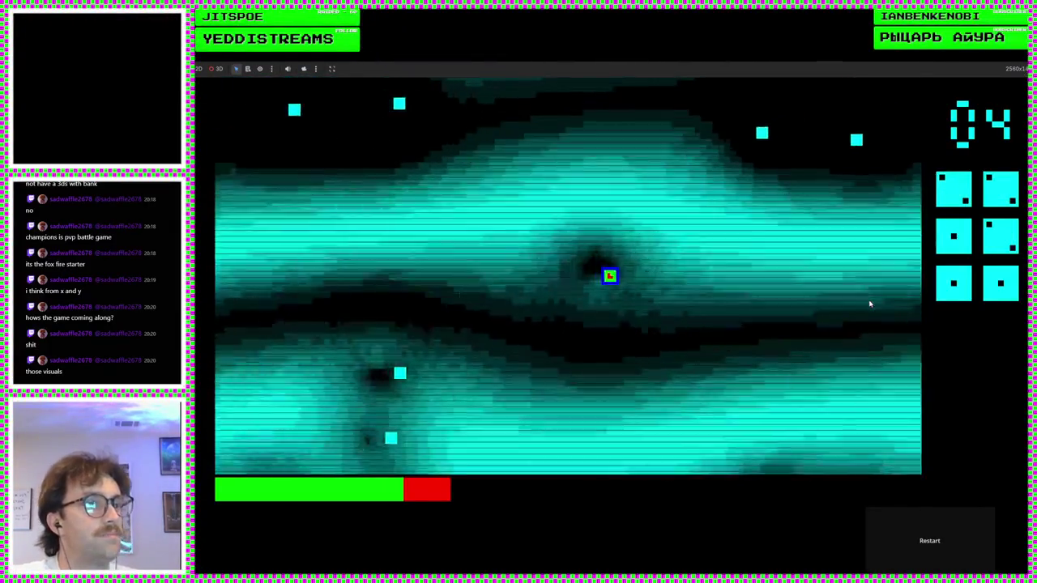
pyautogui.press('w')
pyautogui.press('d')
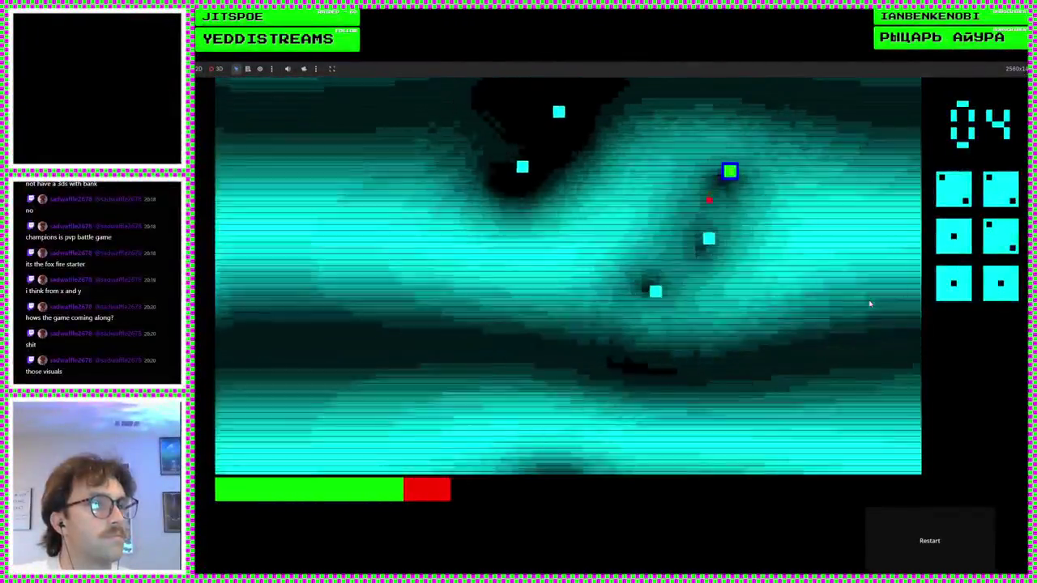
pyautogui.press('d')
pyautogui.press('s')
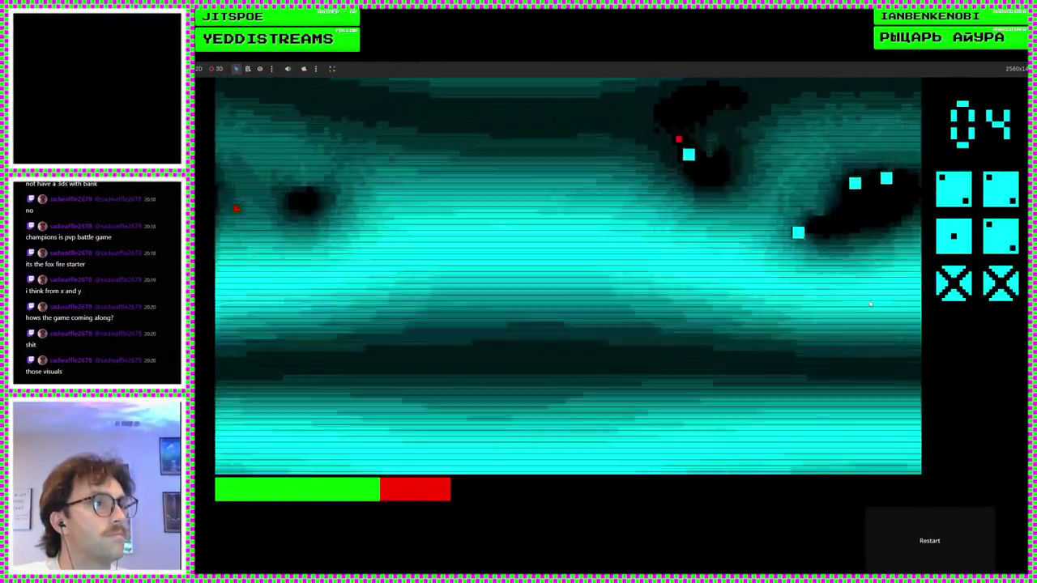
pyautogui.press('w')
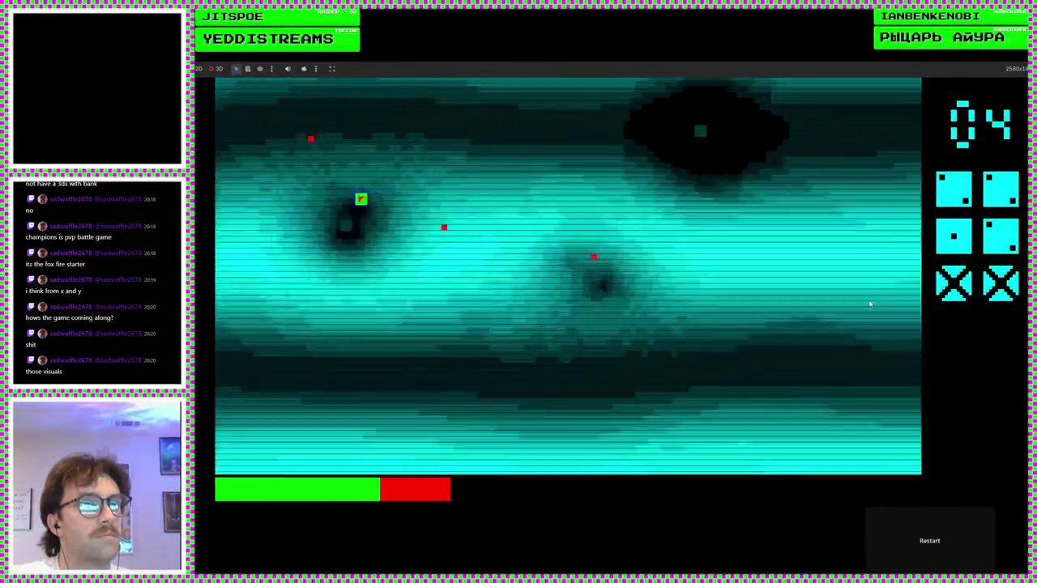
pyautogui.press('d')
pyautogui.press('a')
pyautogui.press('a')
pyautogui.press('w')
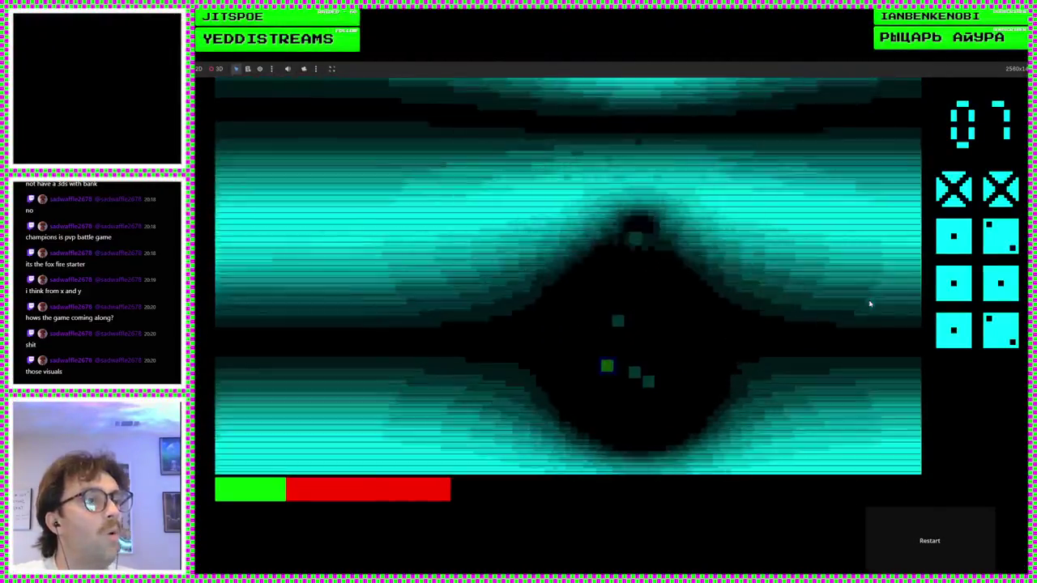
# - Dodge enemies with the arrow keys and enter the next room as the counter reaches 07
pyautogui.press('Left')
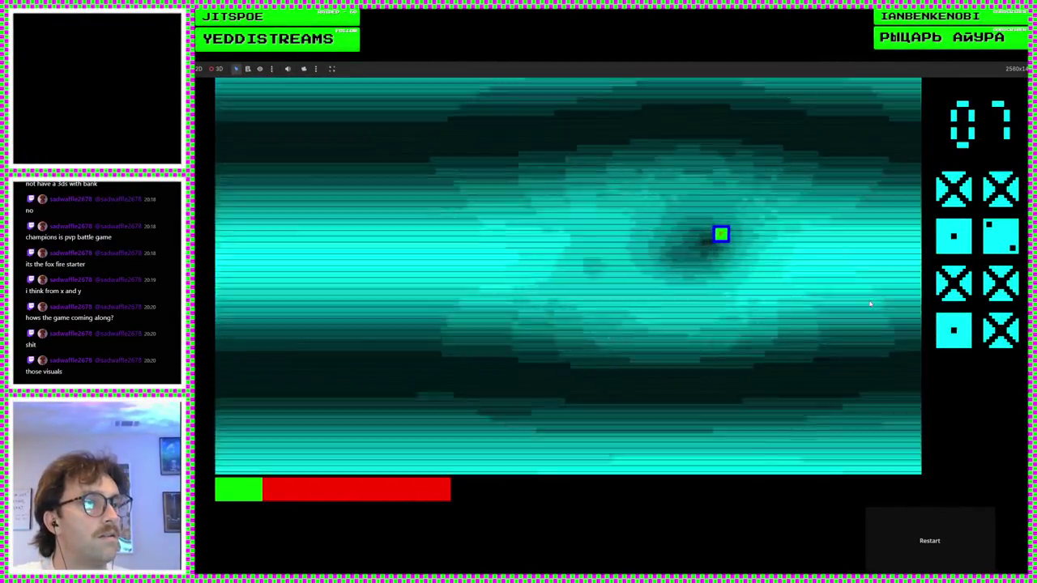
pyautogui.press('Right')
pyautogui.press('Down')
pyautogui.press('Left')
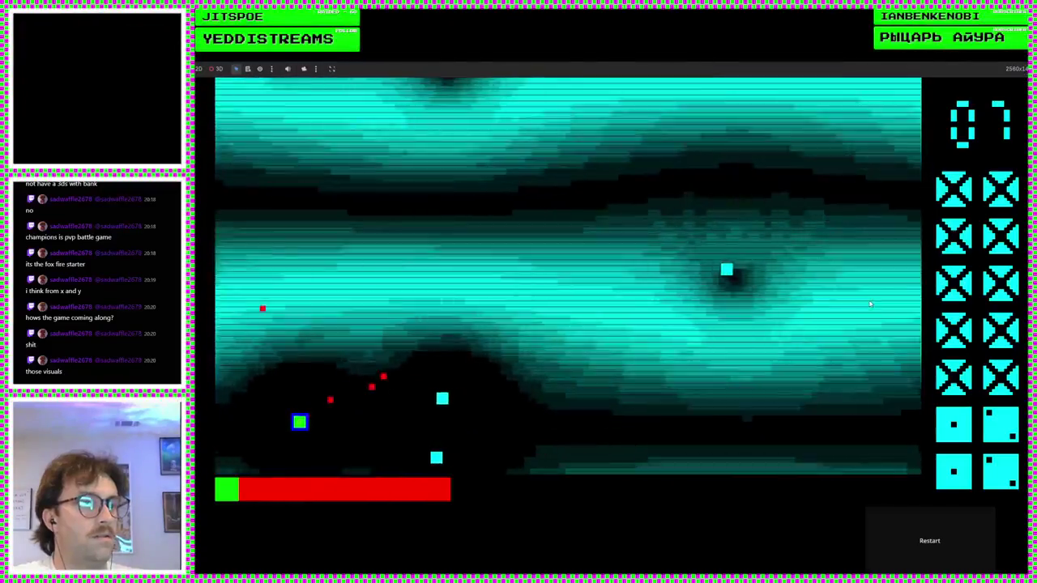
pyautogui.press('Left')
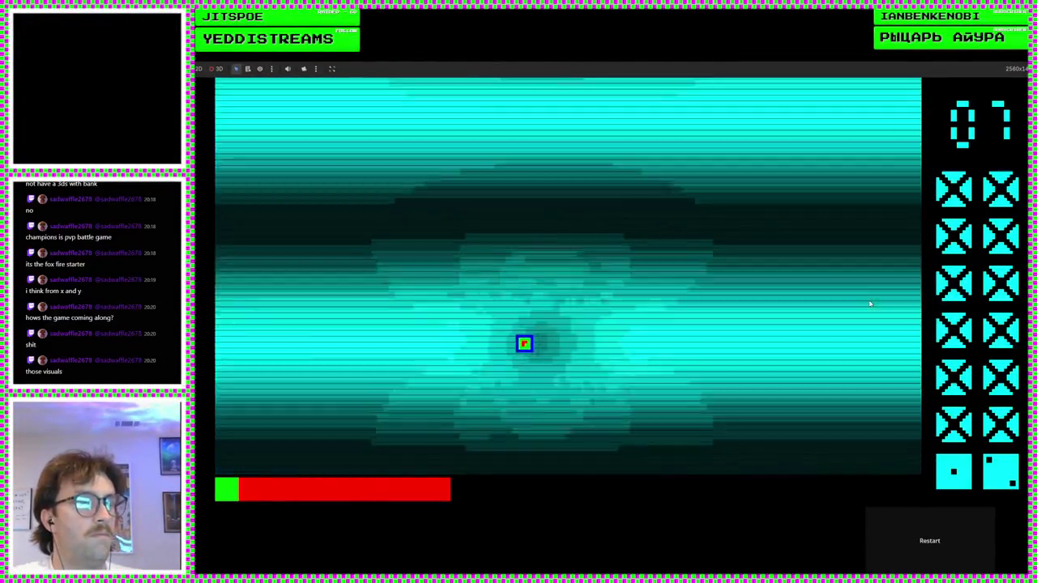
pyautogui.press('Up')
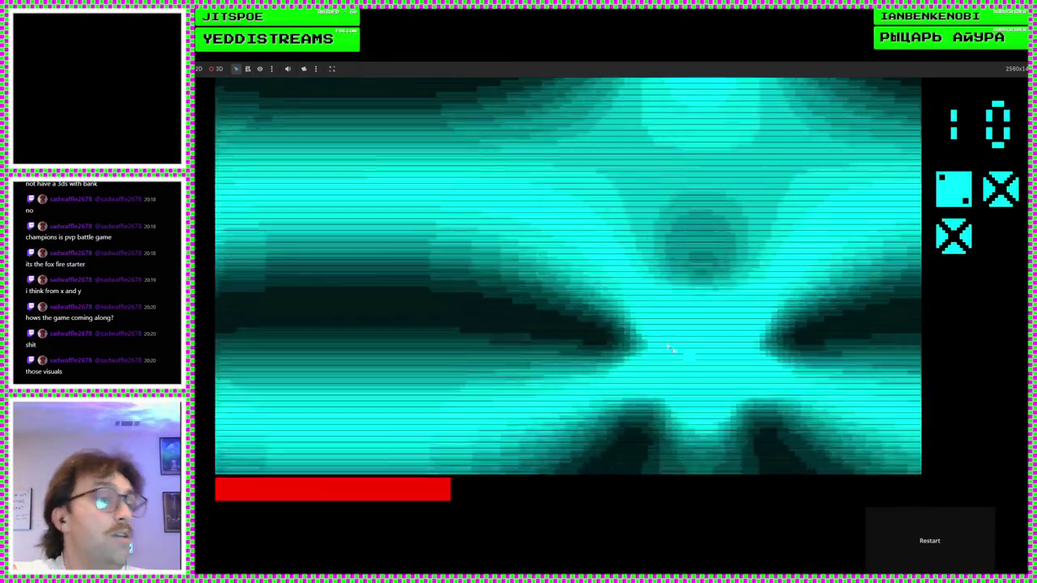
# - Restart the game after health runs out, play until the counter reaches 14, then stop it
pyautogui.click(957, 540)
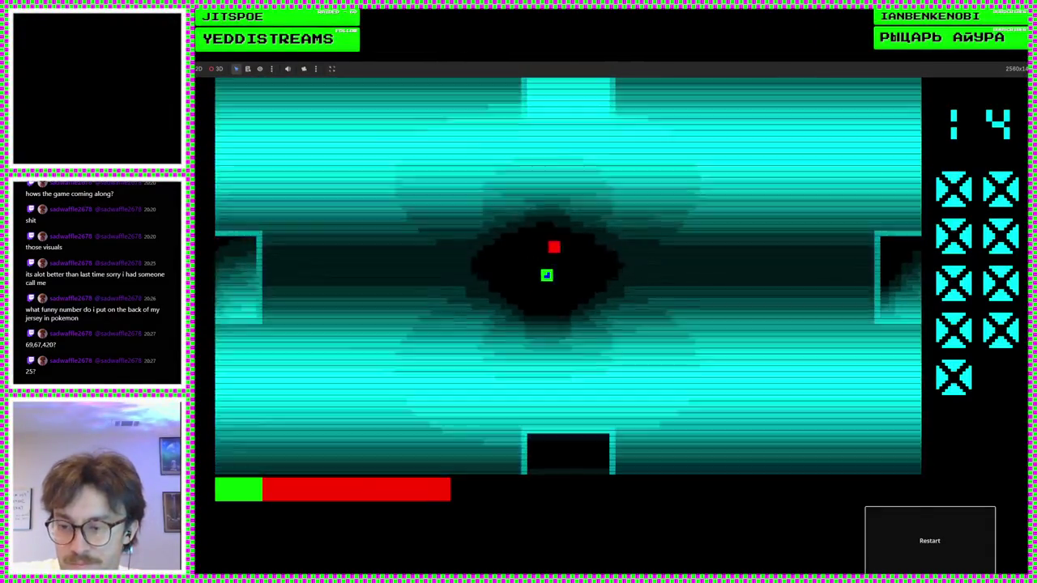
pyautogui.press('F8')
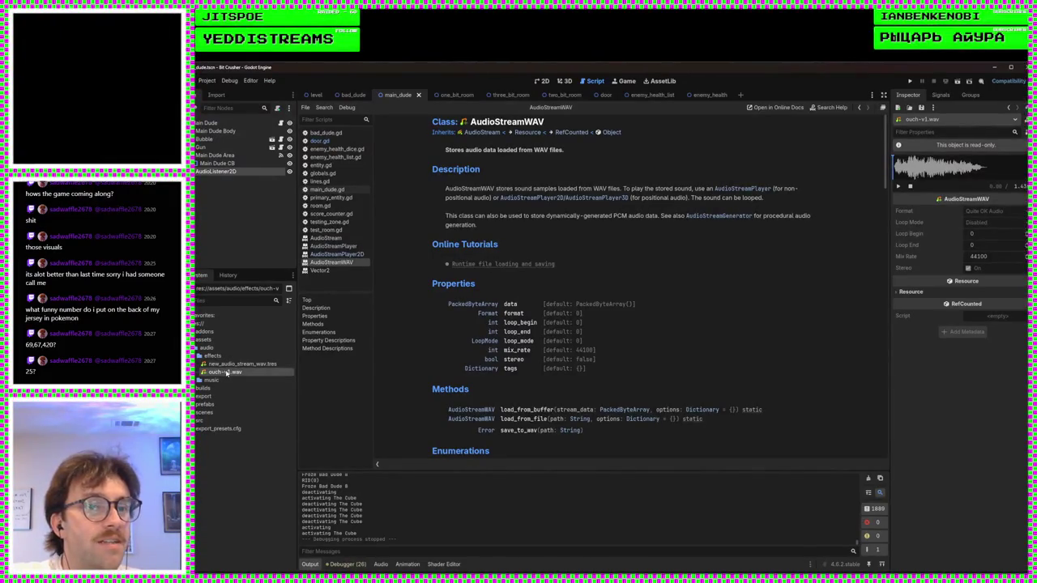
# - Play the ouch-v1.wav preview in the Inspector three times
pyautogui.click(898, 186)
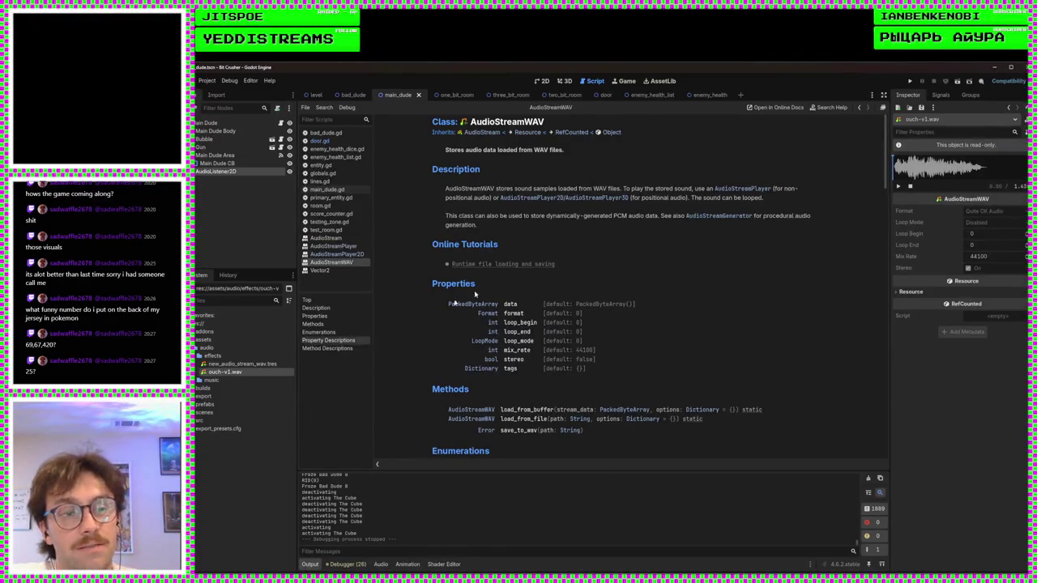
pyautogui.click(898, 187)
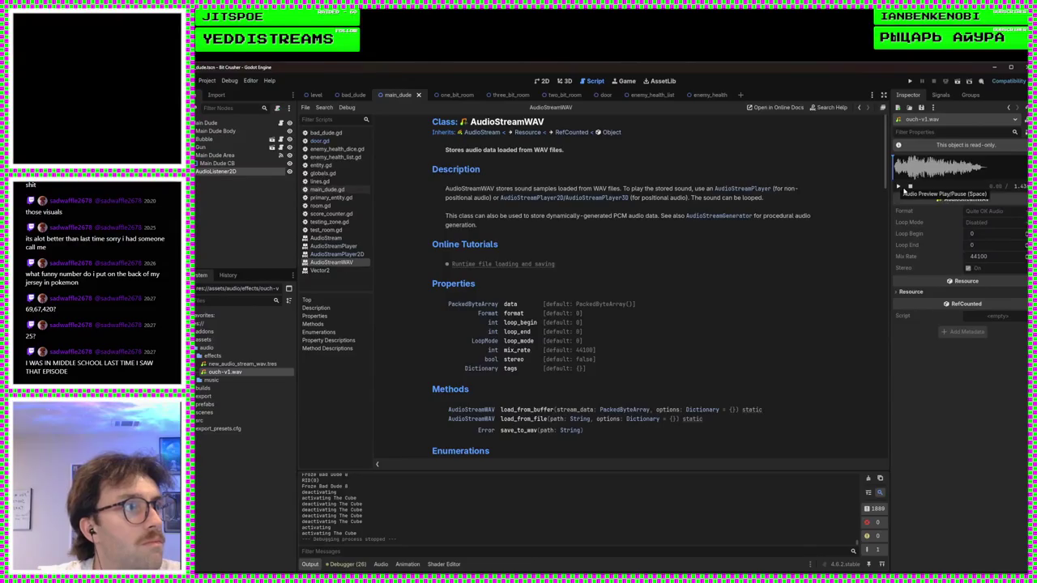
pyautogui.click(903, 189)
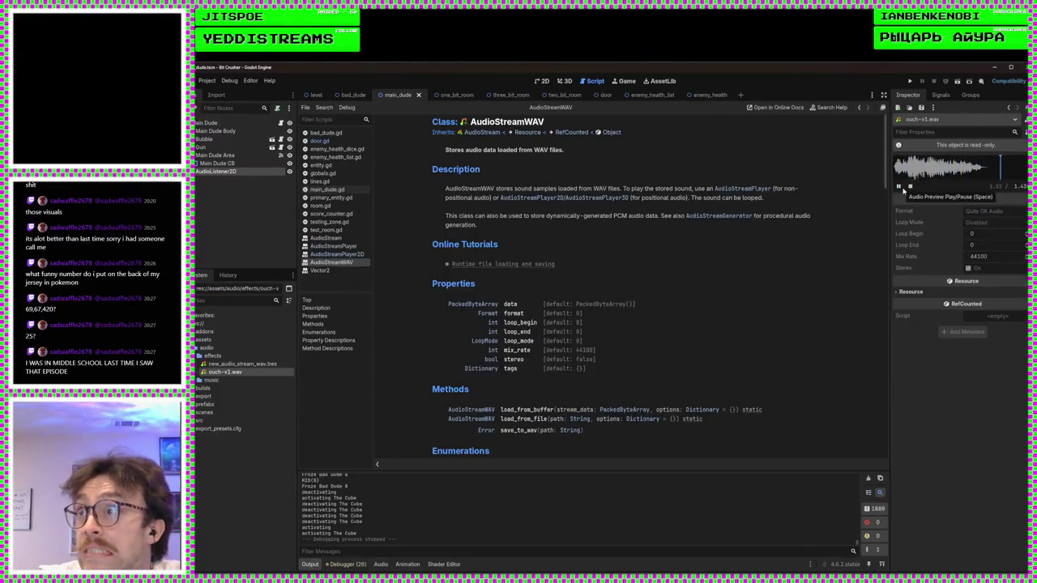
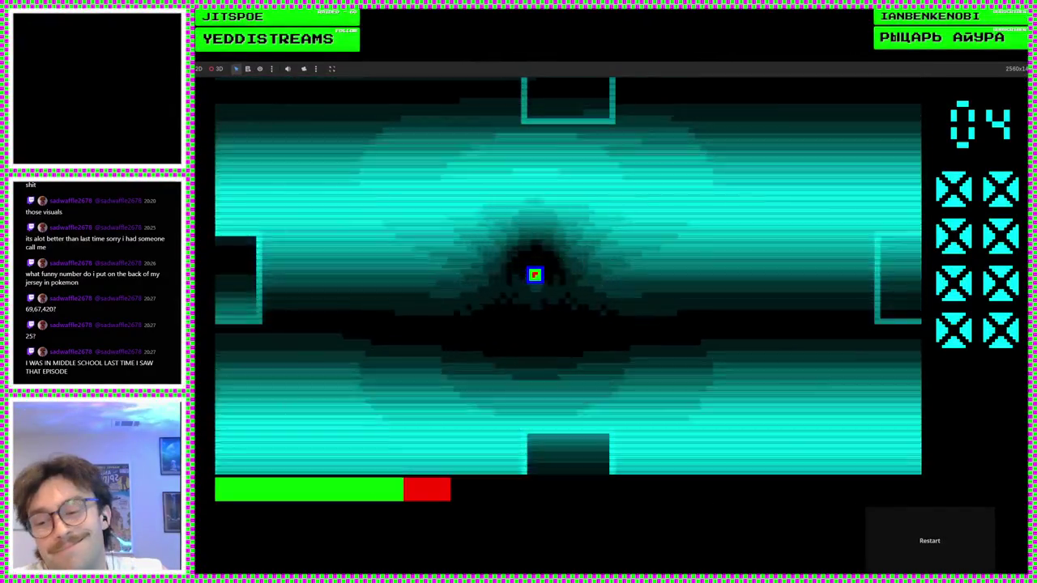
# - Stop the running game and remove the stray characters after false on door.gd line 19
pyautogui.press('F8')
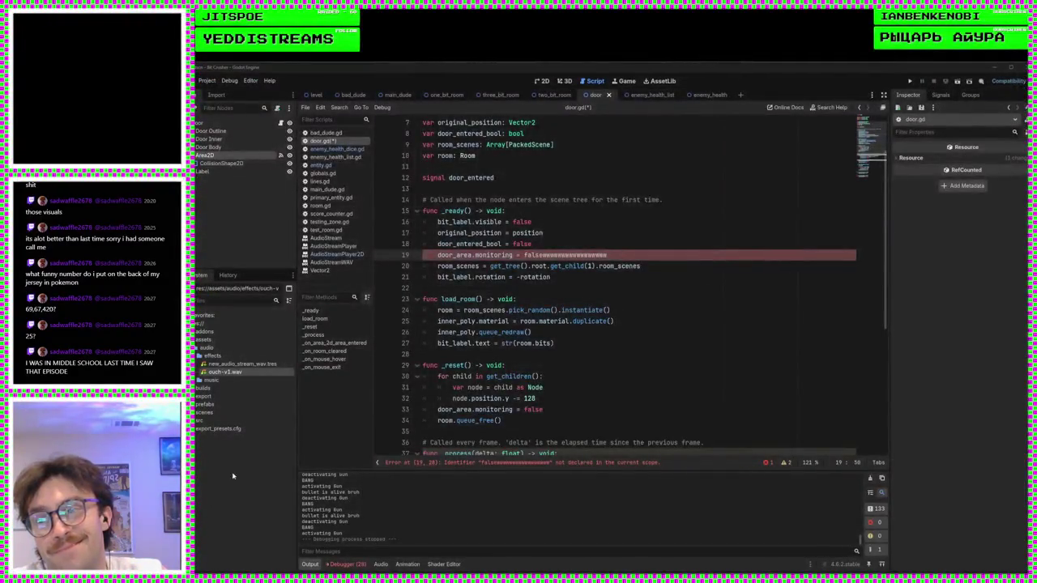
pyautogui.click(539, 321)
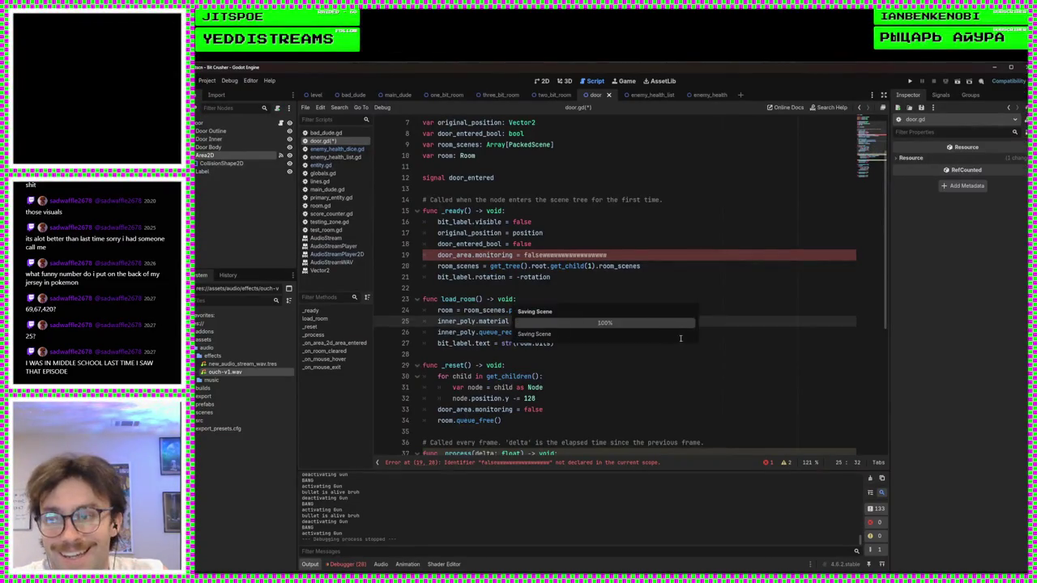
pyautogui.hotkey('ctrl', 's')
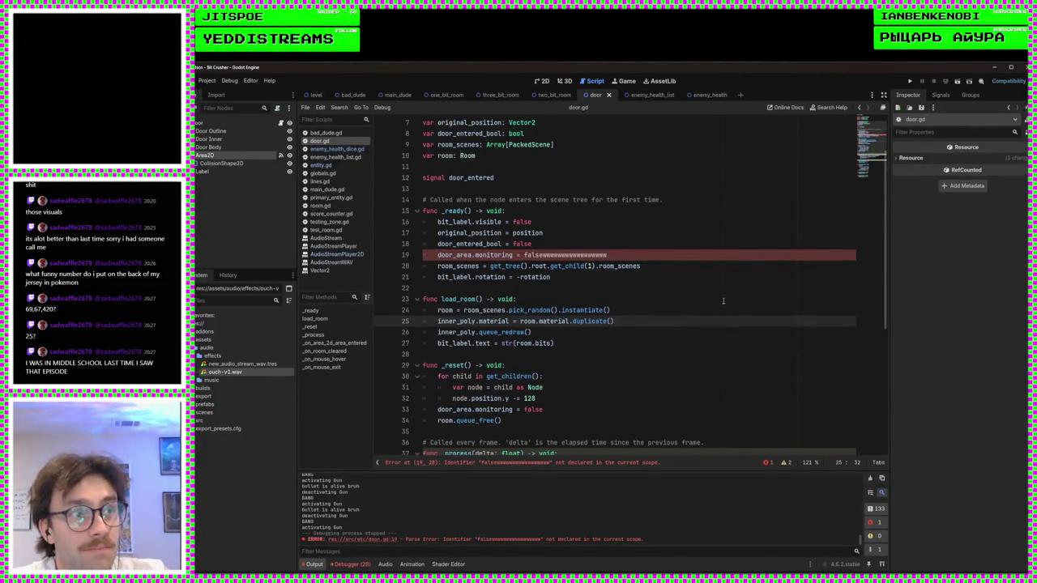
pyautogui.click(692, 264)
pyautogui.click(677, 254)
pyautogui.press('BackSpace')
pyautogui.press('BackSpace')
pyautogui.press('BackSpace')
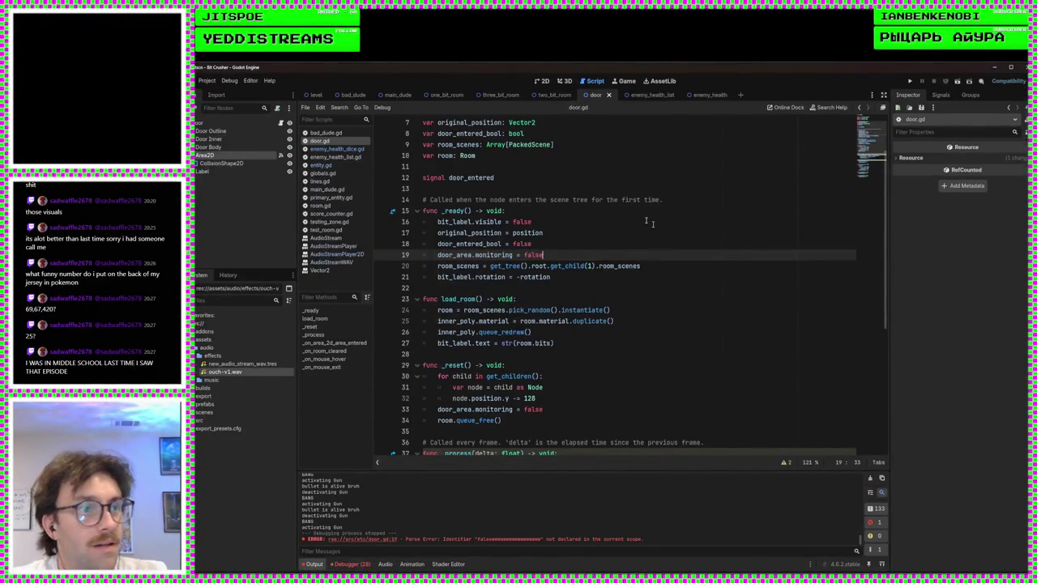
pyautogui.click(574, 192)
pyautogui.scroll(2, 527, 215)
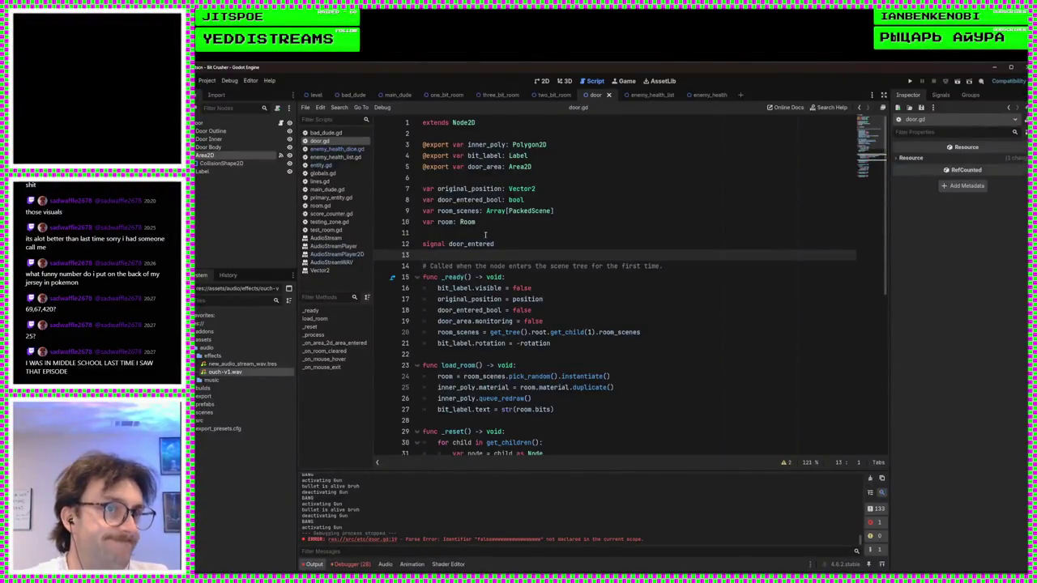
pyautogui.scroll(-4, 485, 235)
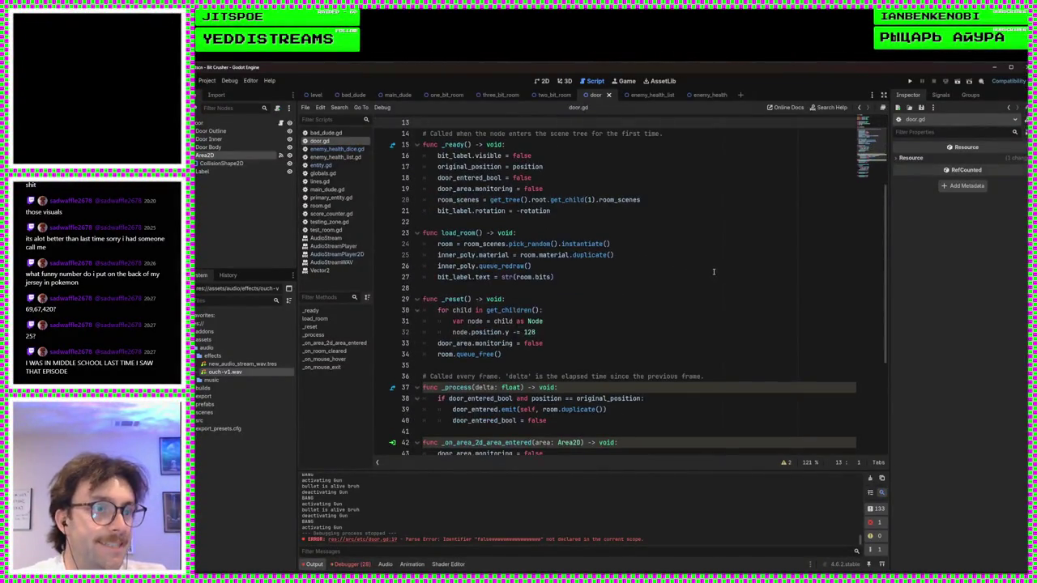
pyautogui.scroll(-5, 713, 271)
pyautogui.scroll(9, 721, 268)
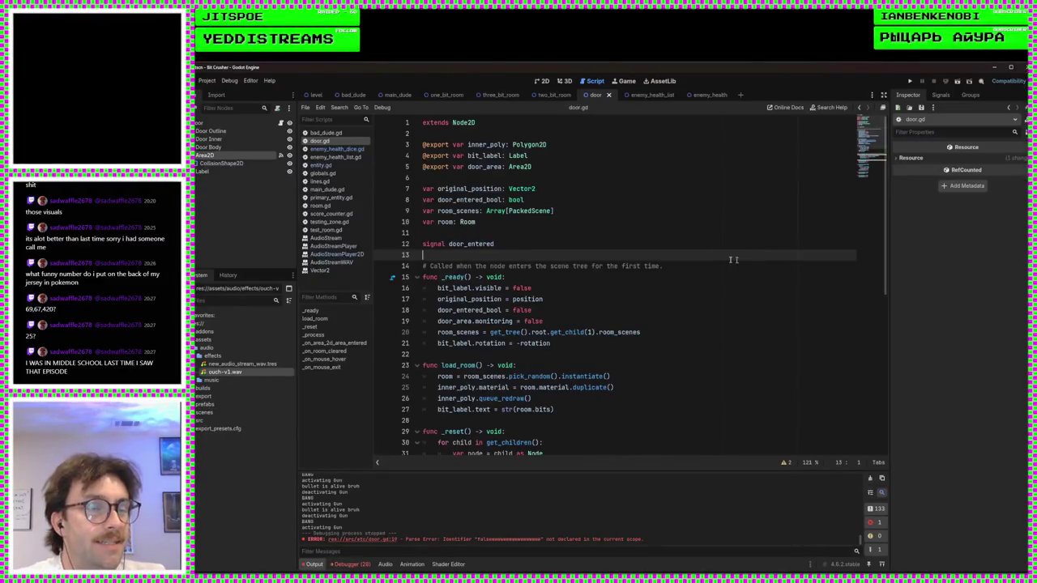
# - Delete new_audio_stream_wav.tres from the effects folder, leaving only ouch-v1.wav
pyautogui.click(247, 357)
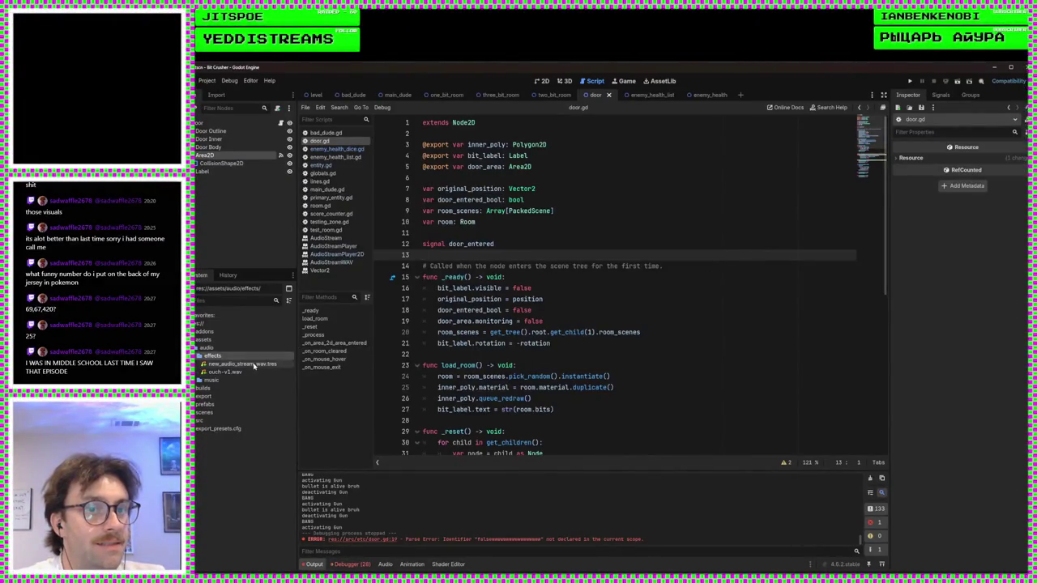
pyautogui.rightClick(254, 366)
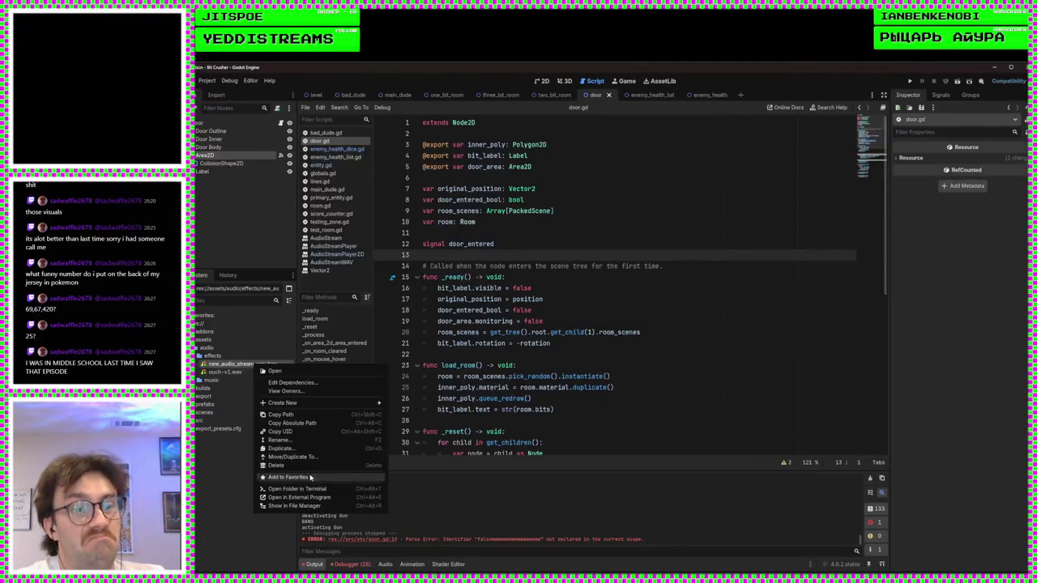
pyautogui.click(275, 465)
pyautogui.click(505, 359)
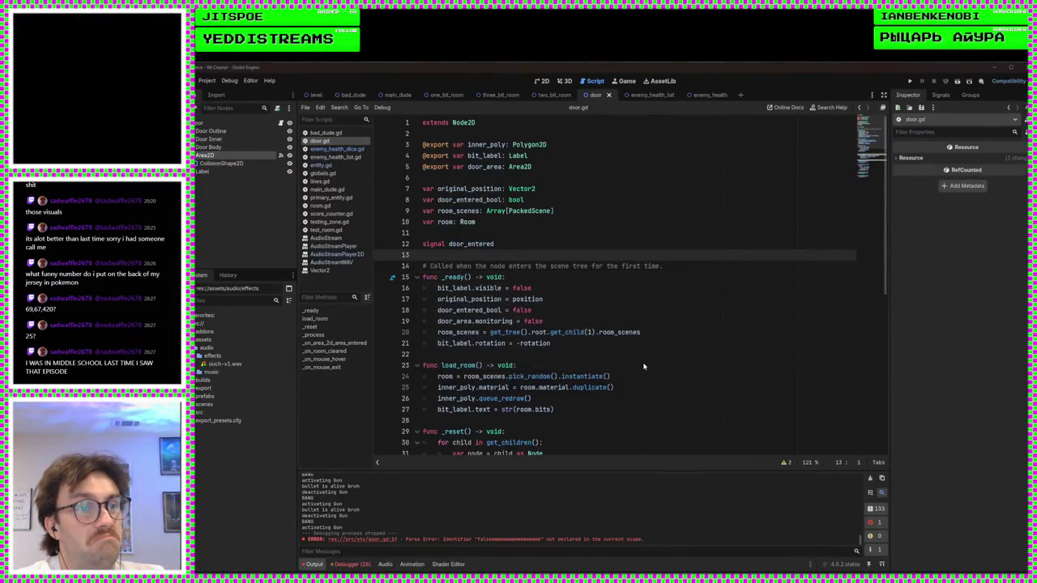
pyautogui.click(594, 352)
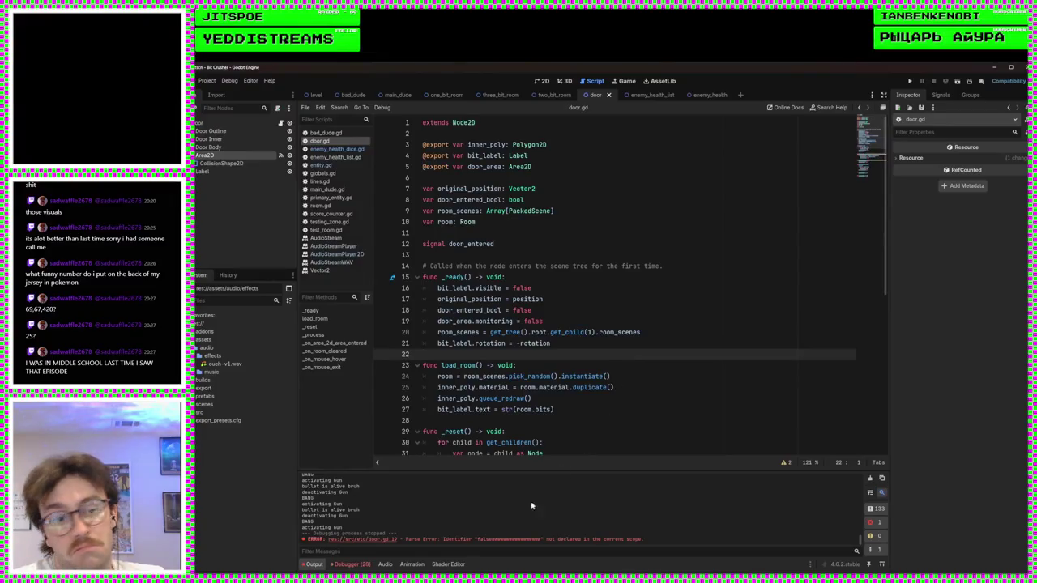
pyautogui.click(368, 564)
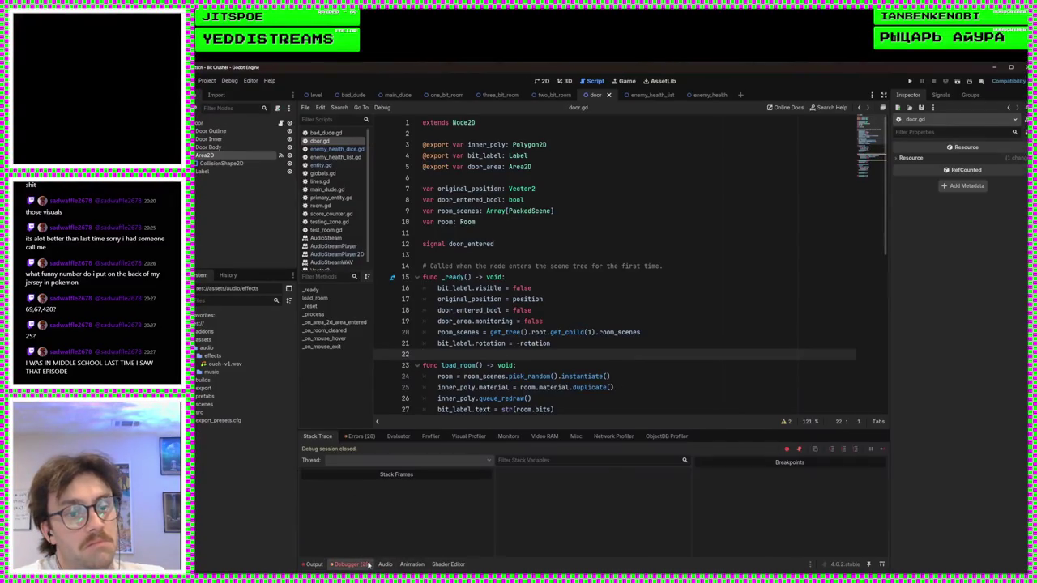
# - Jump from the Errors list to line 43 and comment out door_area.monitoring = false
pyautogui.click(361, 438)
pyautogui.scroll(-5, 373, 510)
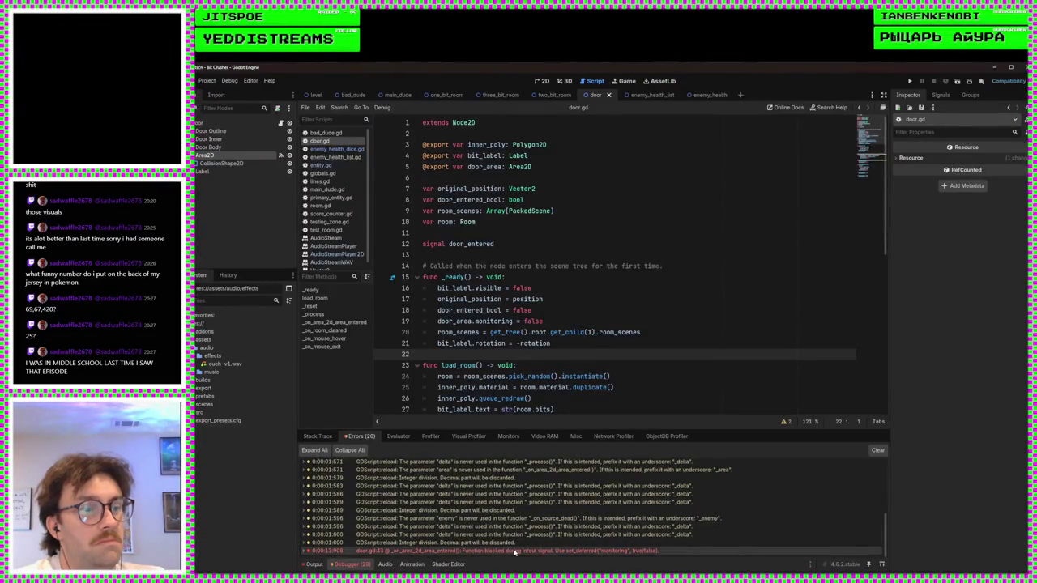
pyautogui.click(514, 552)
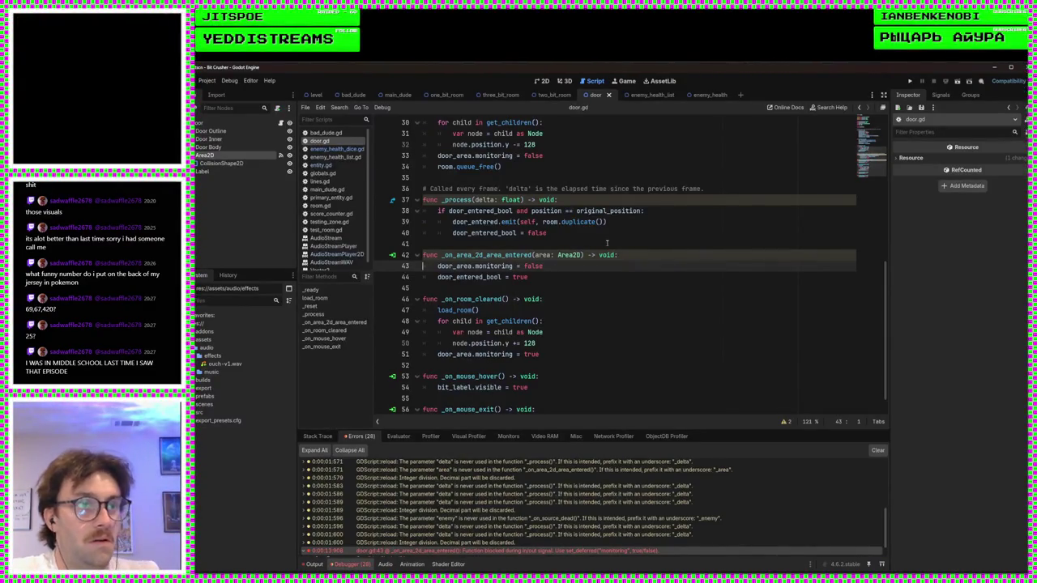
pyautogui.press('Left')
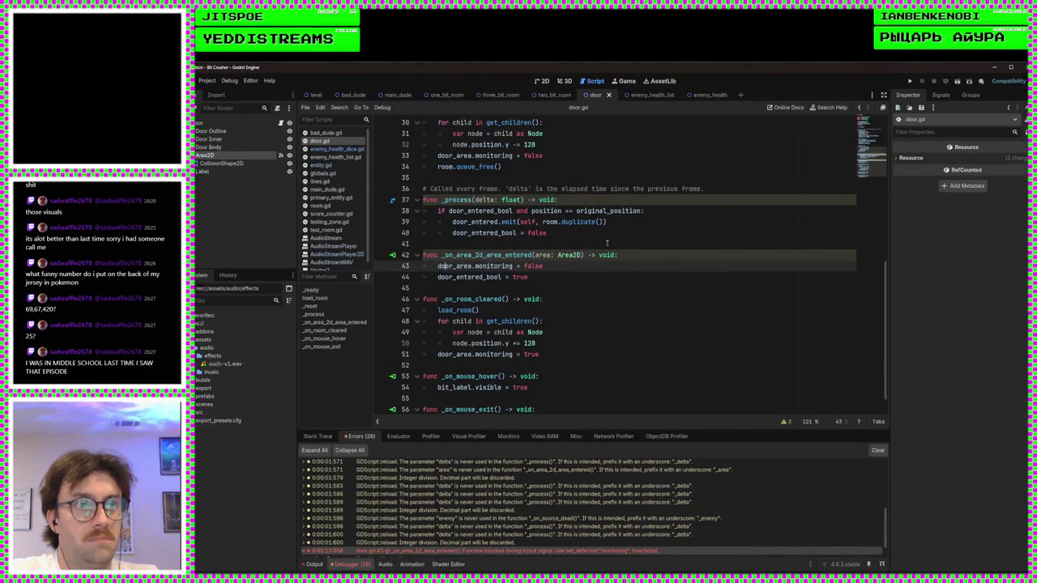
pyautogui.write('#')
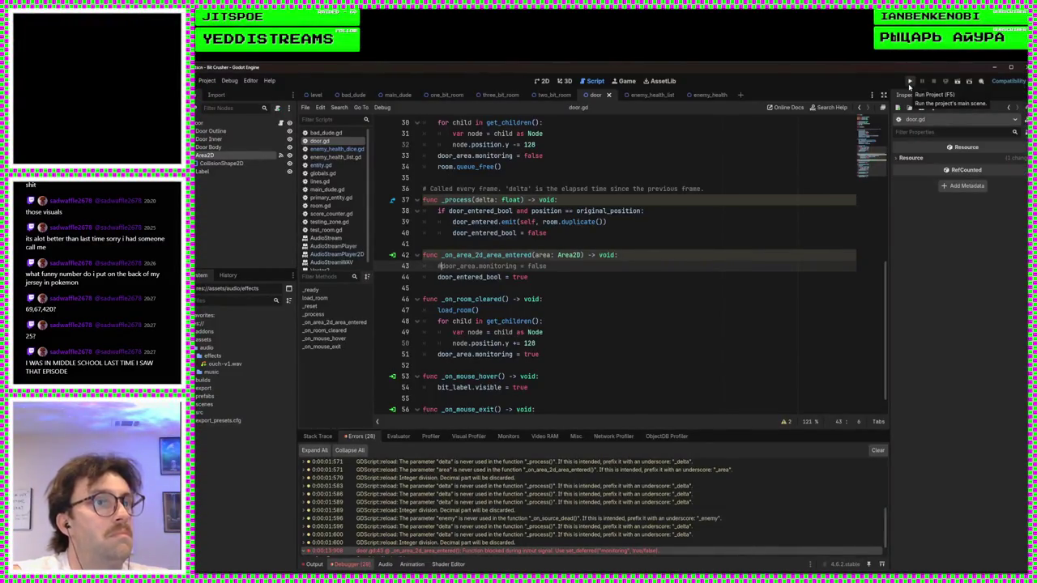
pyautogui.scroll(2, 557, 277)
# - Delete the if check in _process, dedent the emit and reset lines, save, and run the game
pyautogui.click(557, 277)
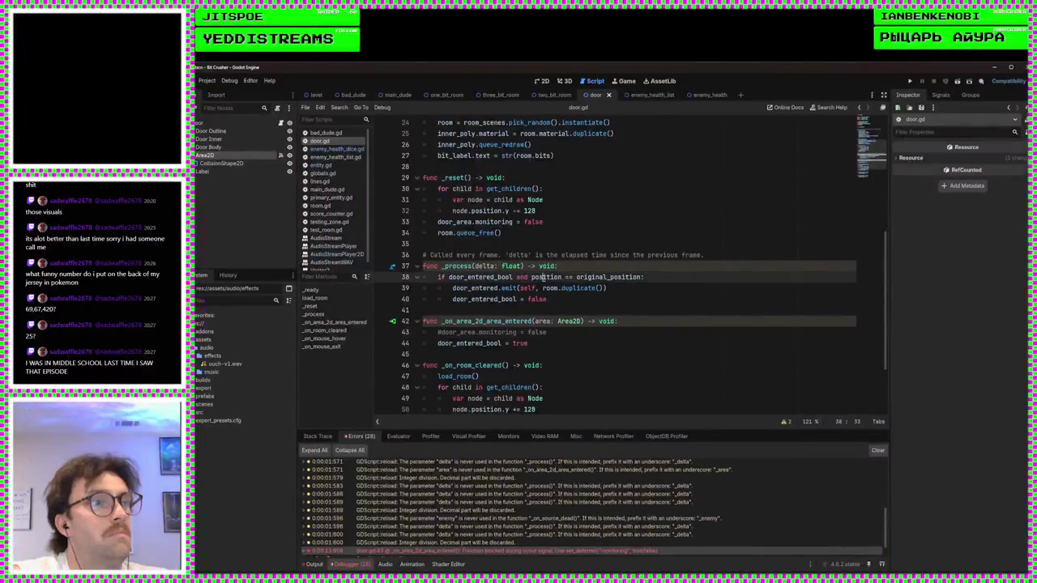
pyautogui.scroll(4, 567, 277)
pyautogui.scroll(-5, 728, 313)
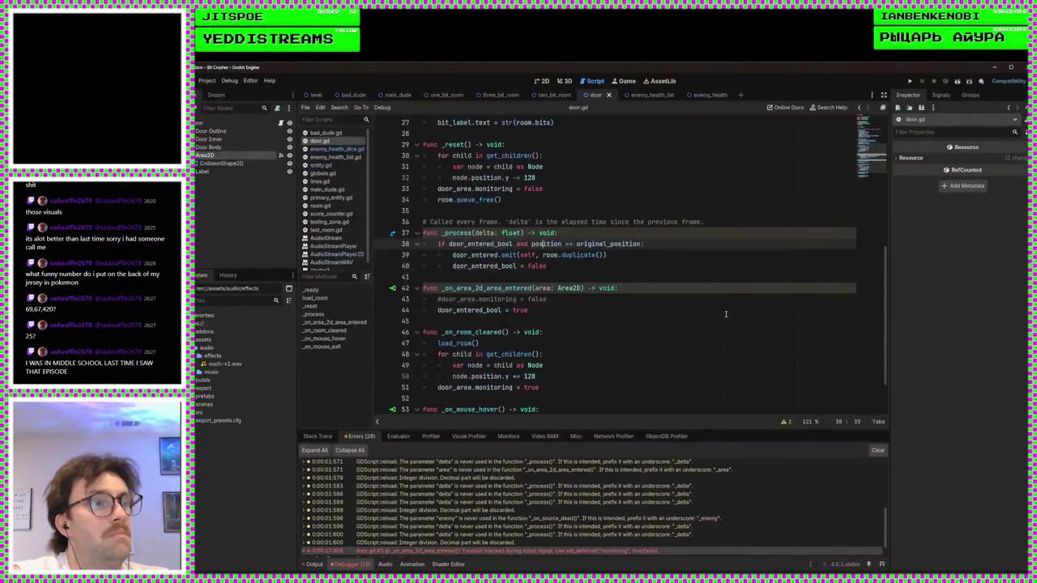
pyautogui.moveTo(711, 247); pyautogui.dragTo(705, 235)
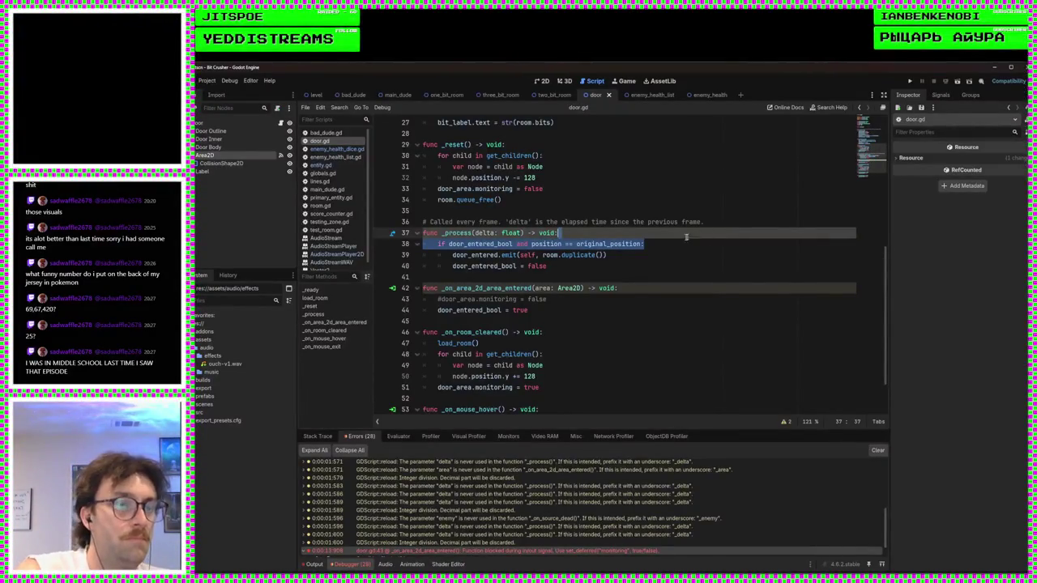
pyautogui.press('BackSpace')
pyautogui.moveTo(556, 251); pyautogui.dragTo(395, 244)
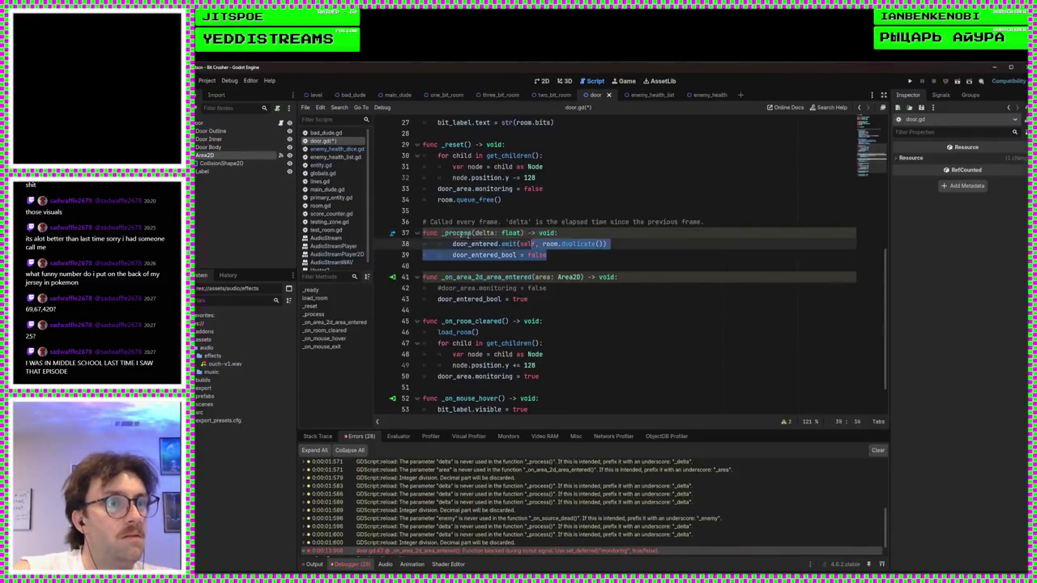
pyautogui.hotkey('shift', 'Tab')
pyautogui.hotkey('ctrl', 's')
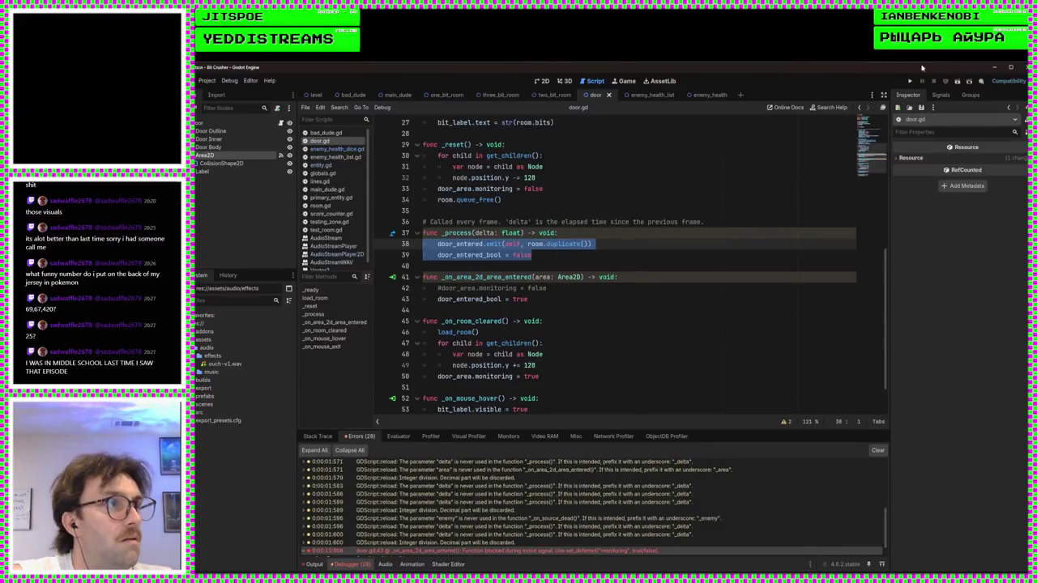
pyautogui.click(910, 81)
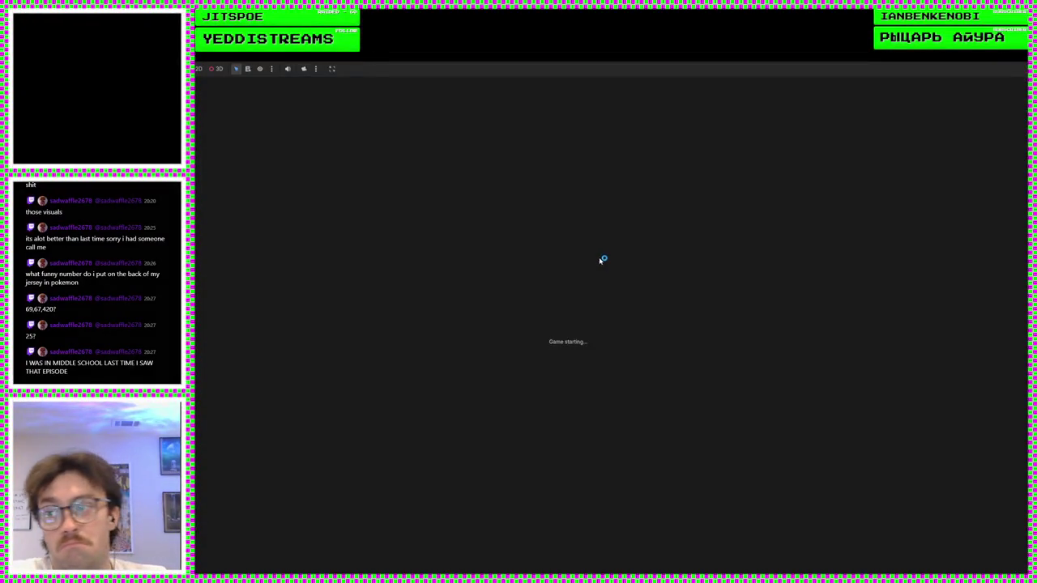
# - Restore line 38, trim it to 'if door_entered_bool:', then run and stop the game
pyautogui.write('w')
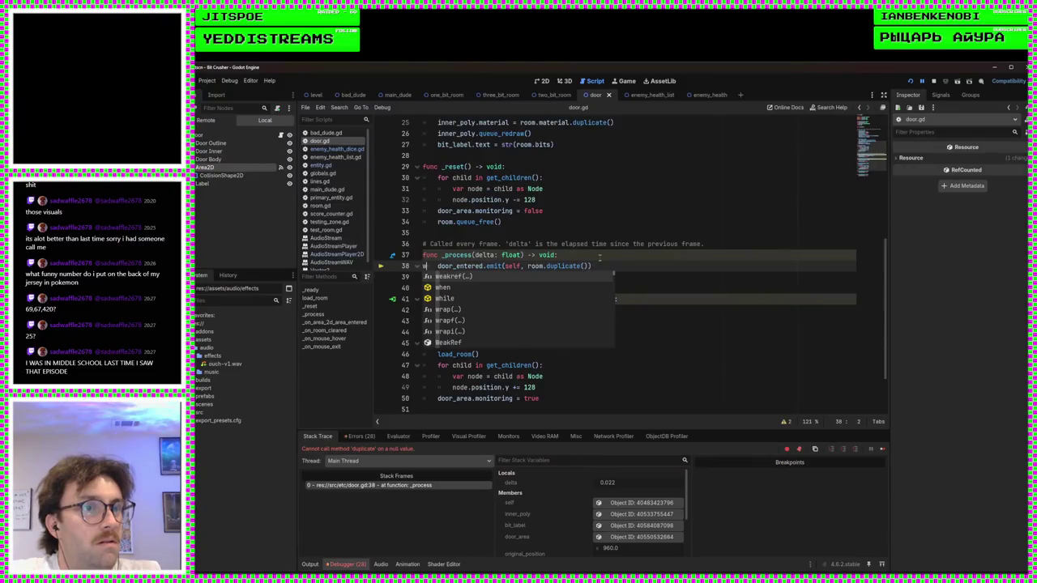
pyautogui.press('BackSpace')
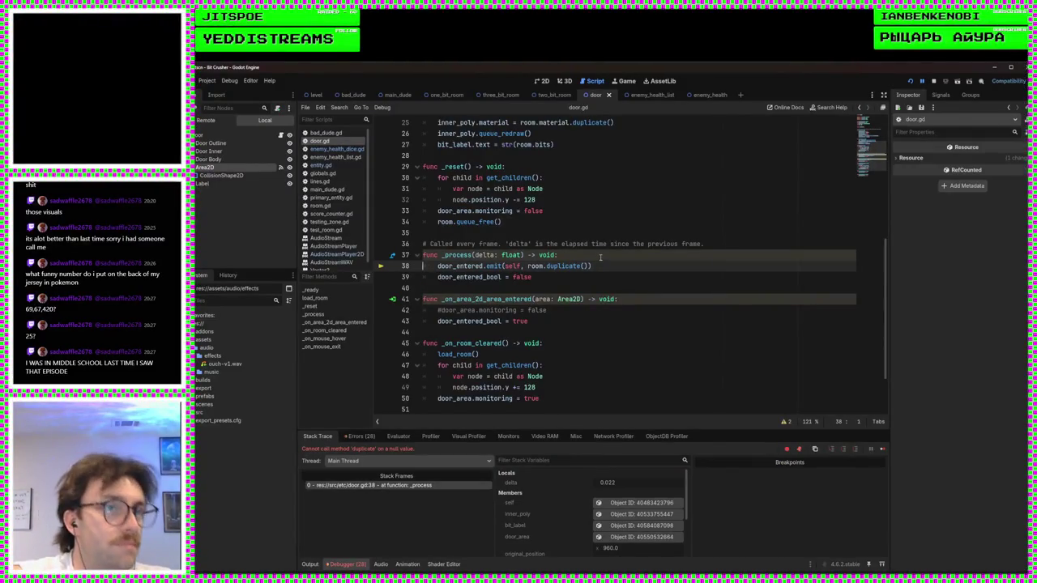
pyautogui.click(578, 244)
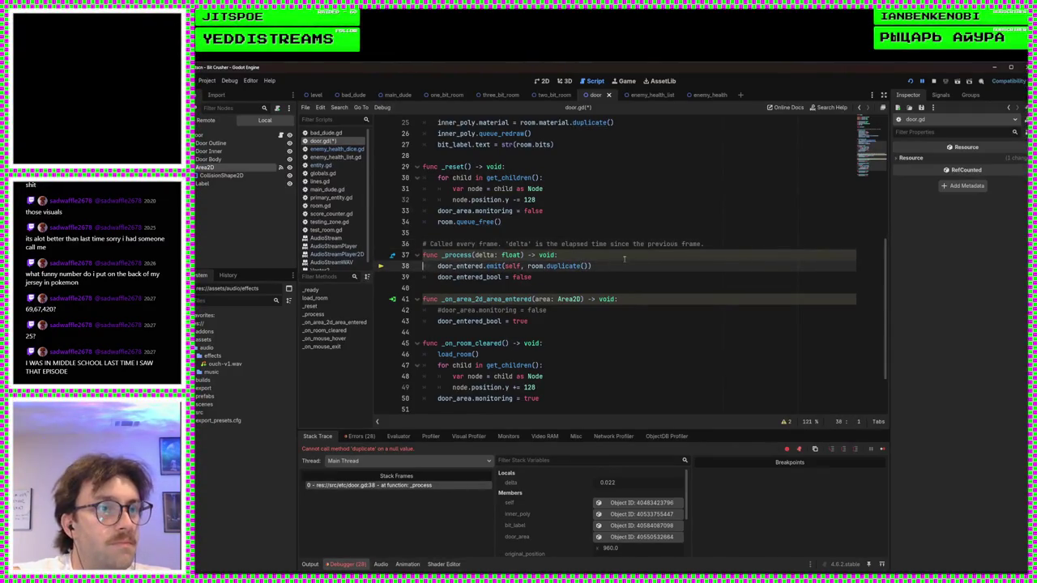
pyautogui.hotkey('ctrl', 'z')
pyautogui.hotkey('ctrl', 'z')
pyautogui.moveTo(641, 266); pyautogui.dragTo(544, 266)
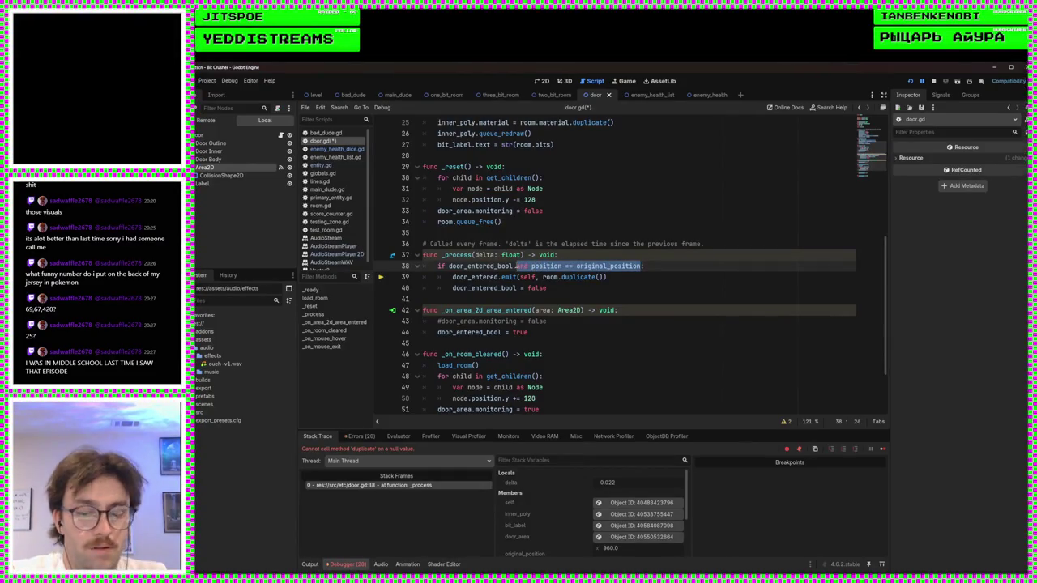
pyautogui.press('BackSpace')
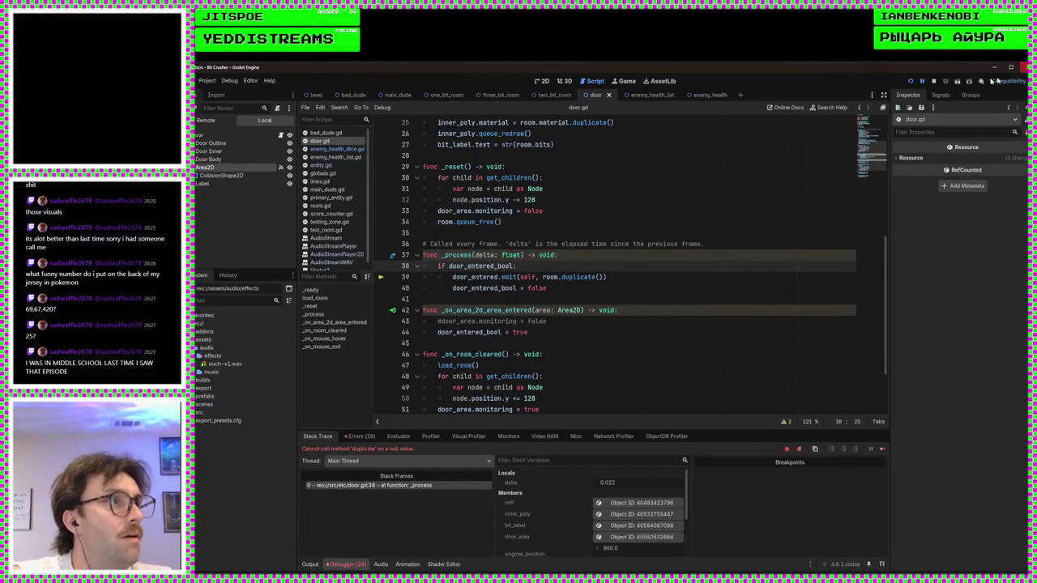
pyautogui.click(911, 82)
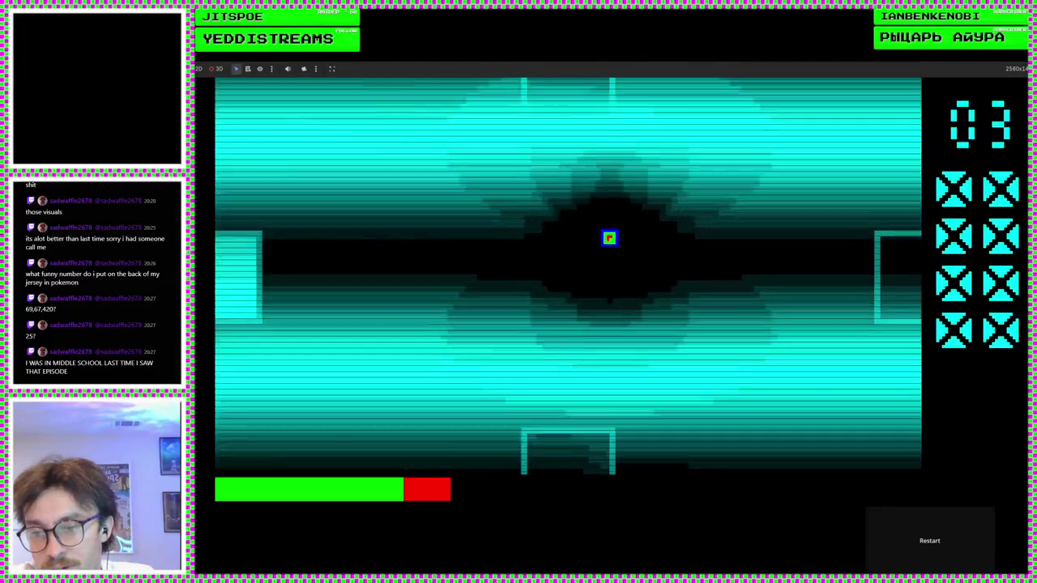
pyautogui.press('F8')
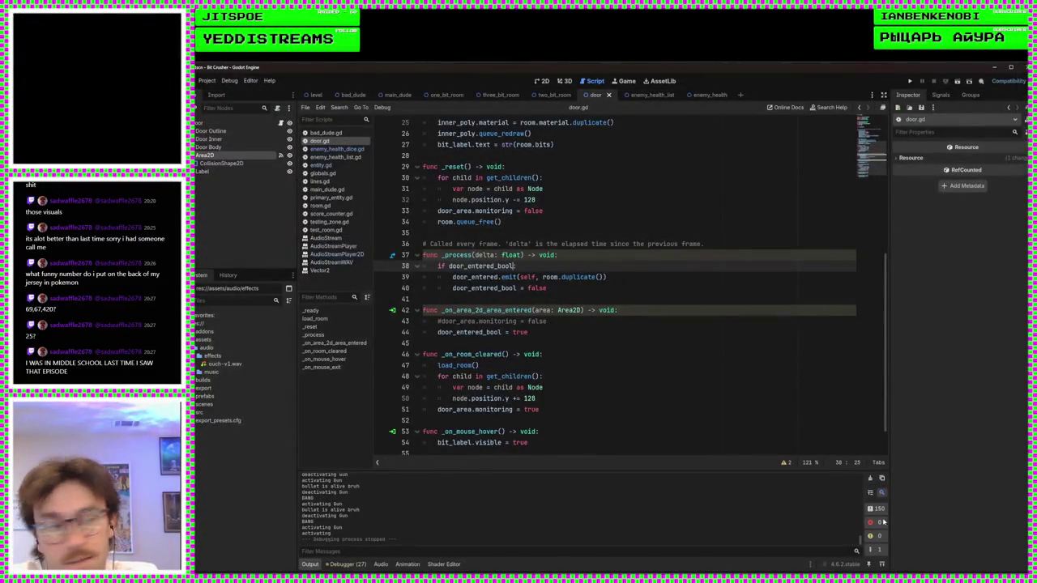
pyautogui.click(717, 401)
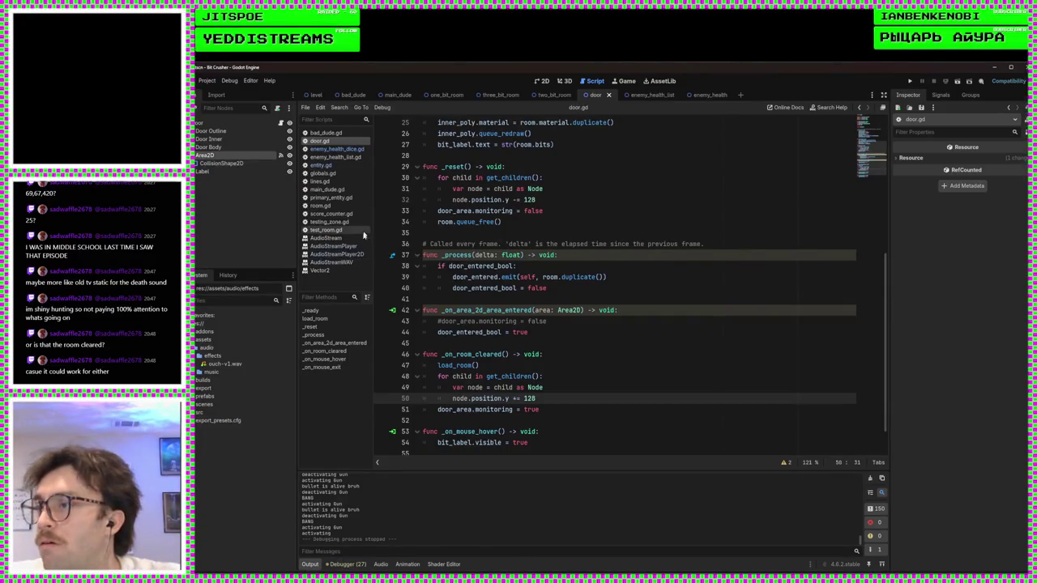
pyautogui.press('super+Tab')
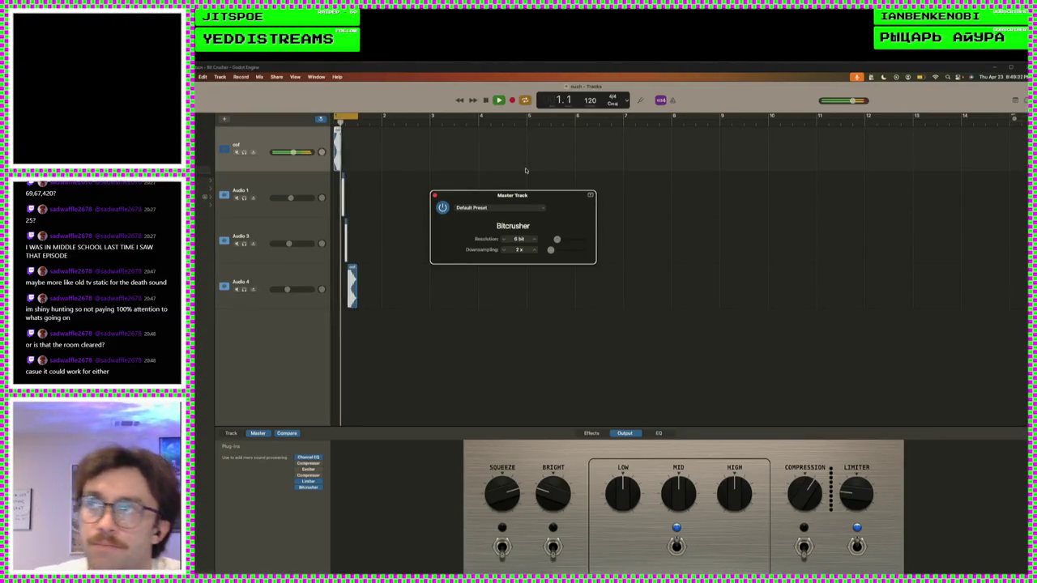
# - Zoom in the timeline, play the death sound, and close the Bitcrusher settings
pyautogui.press('super+Right')
pyautogui.press('super+Right')
pyautogui.press('super+Right')
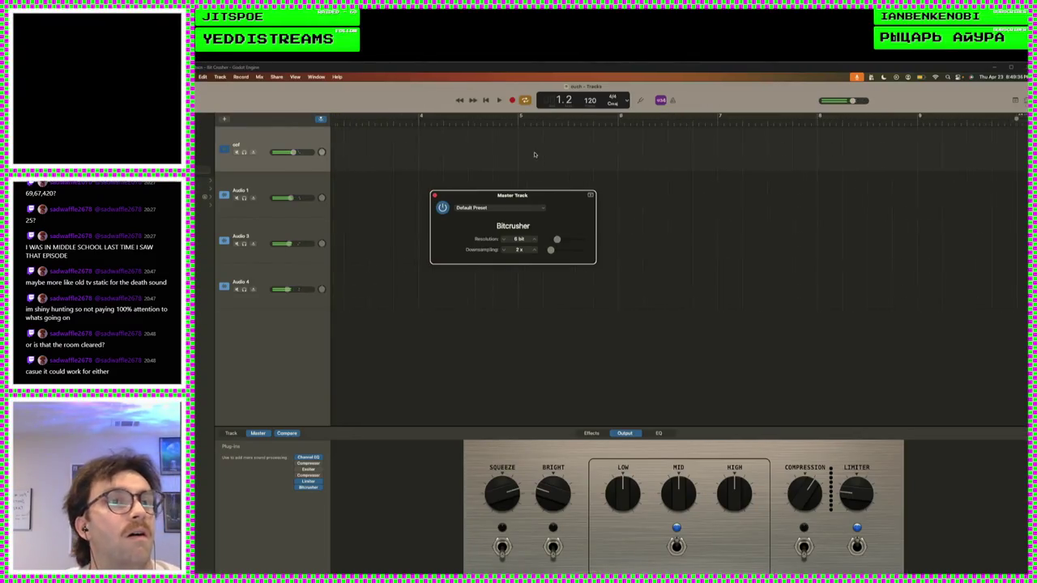
pyautogui.press('super+Right')
pyautogui.press('super+Right')
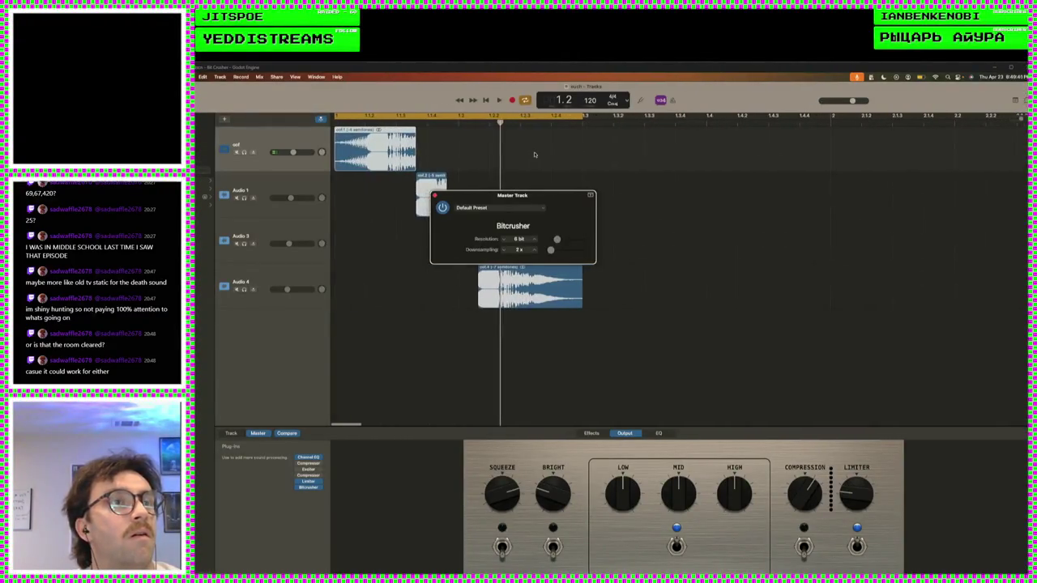
pyautogui.press('space')
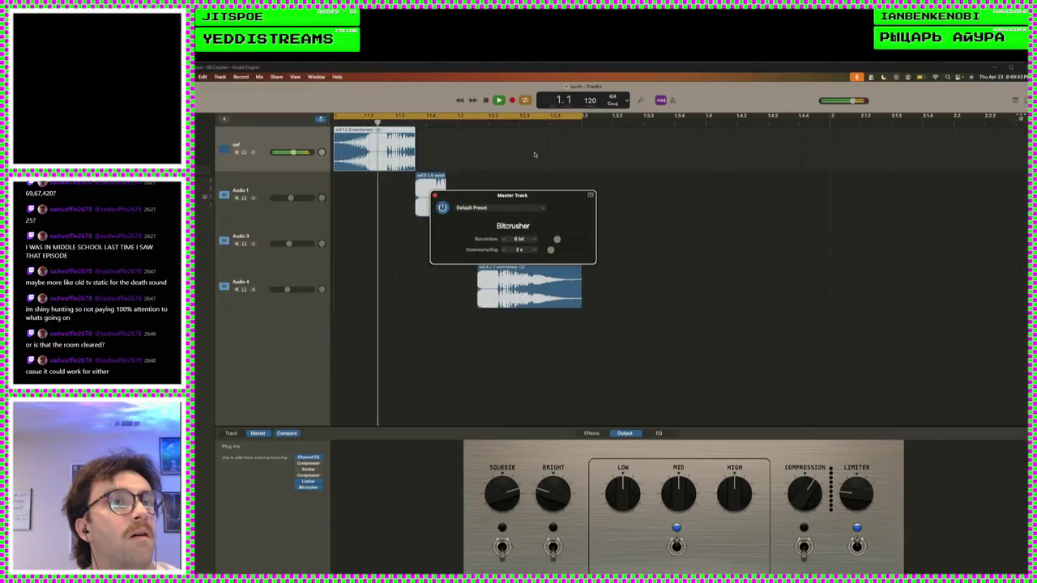
pyautogui.click(435, 196)
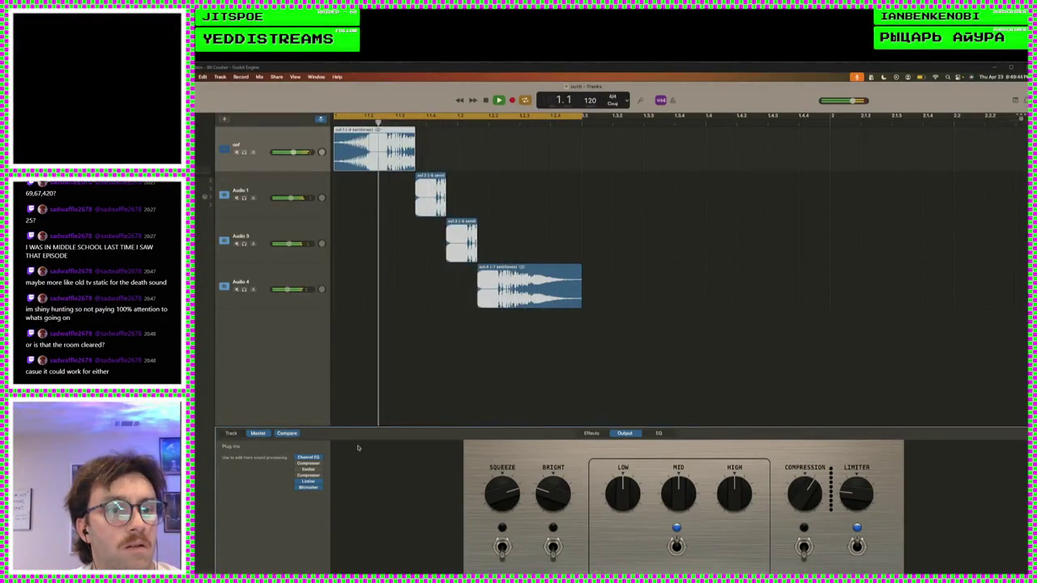
# - Toggle the master Limiter off, on, and off again to compare the sound
pyautogui.click(298, 487)
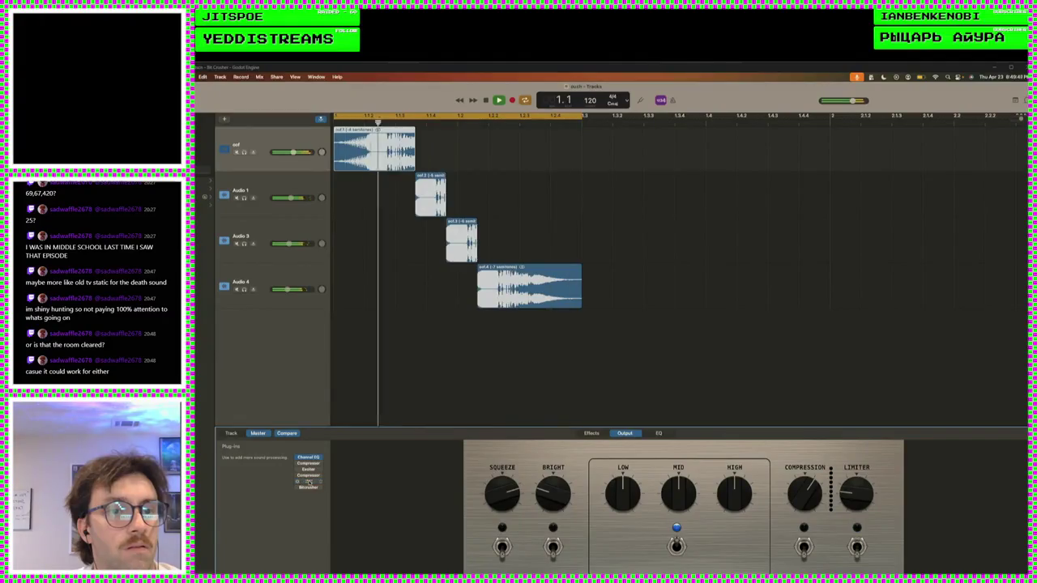
pyautogui.click(298, 487)
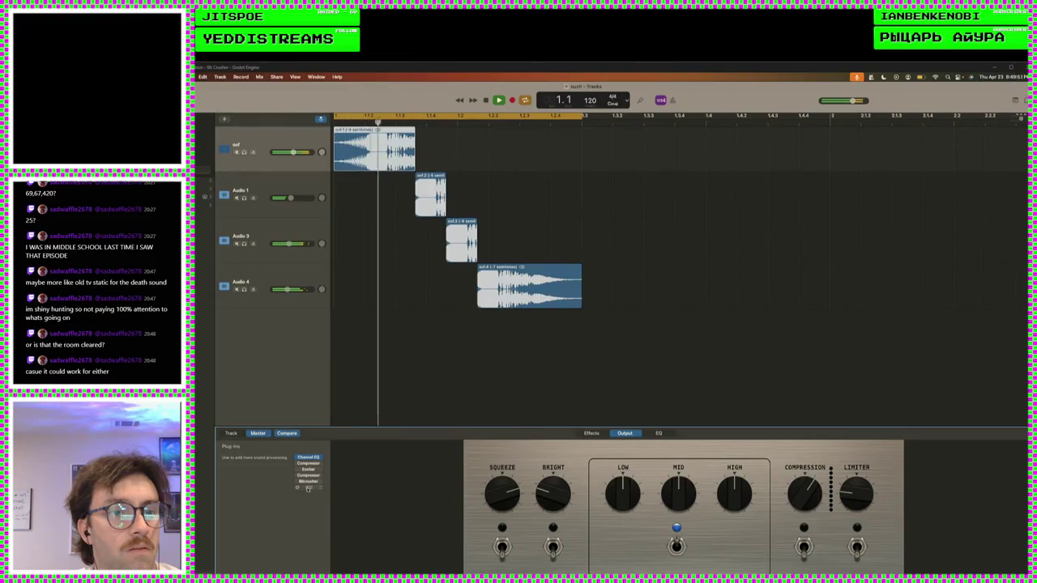
pyautogui.press('space')
pyautogui.click(298, 487)
# - Add a Flanger to the master track, then replace it with No Plug-in
pyautogui.click(300, 488)
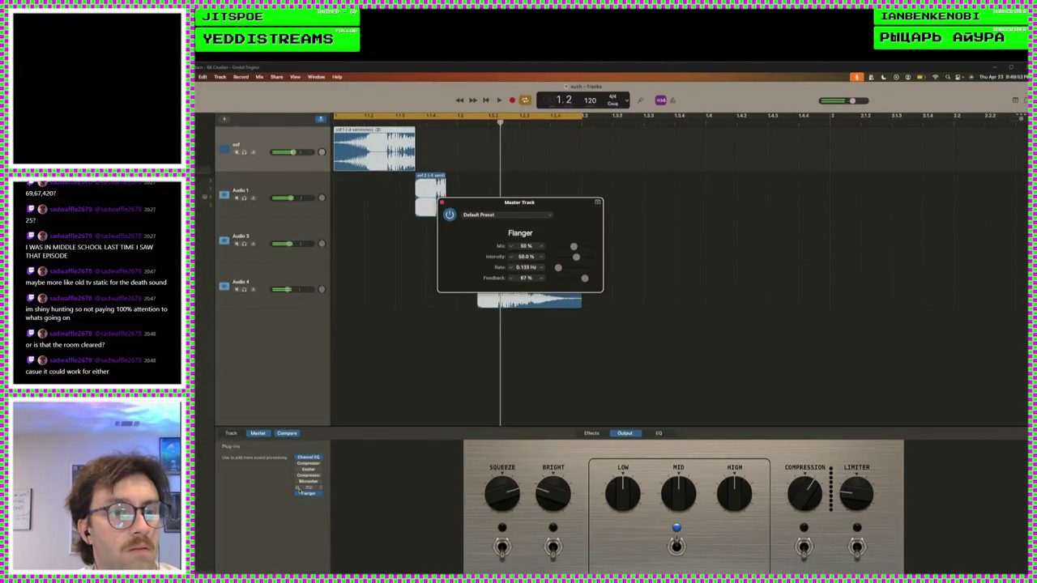
pyautogui.click(444, 204)
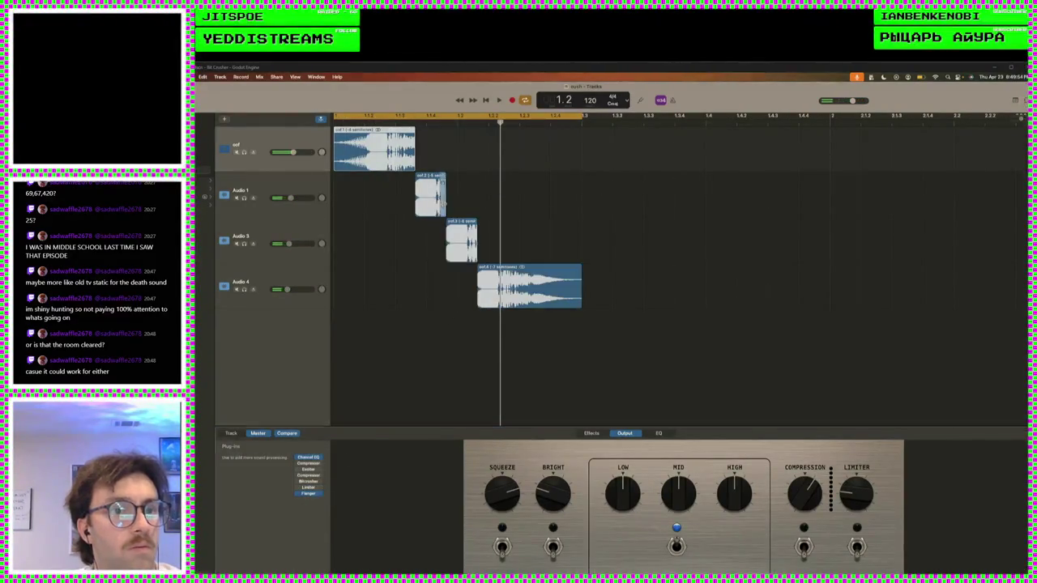
pyautogui.click(310, 492)
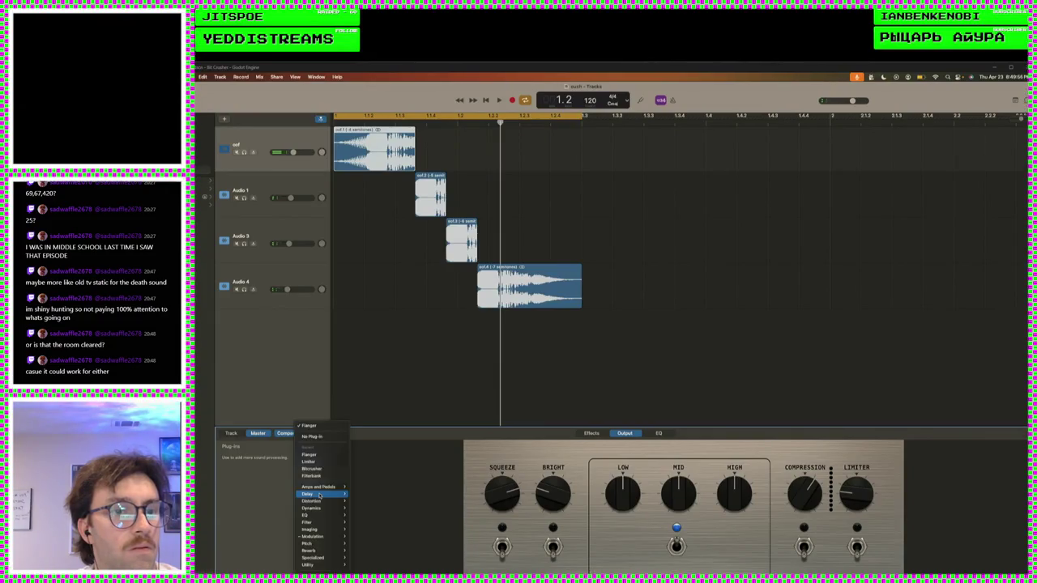
pyautogui.click(312, 436)
# - Move the Bitcrusher above the Limiter during playback, then shift the Audio 4 region later
pyautogui.press('space')
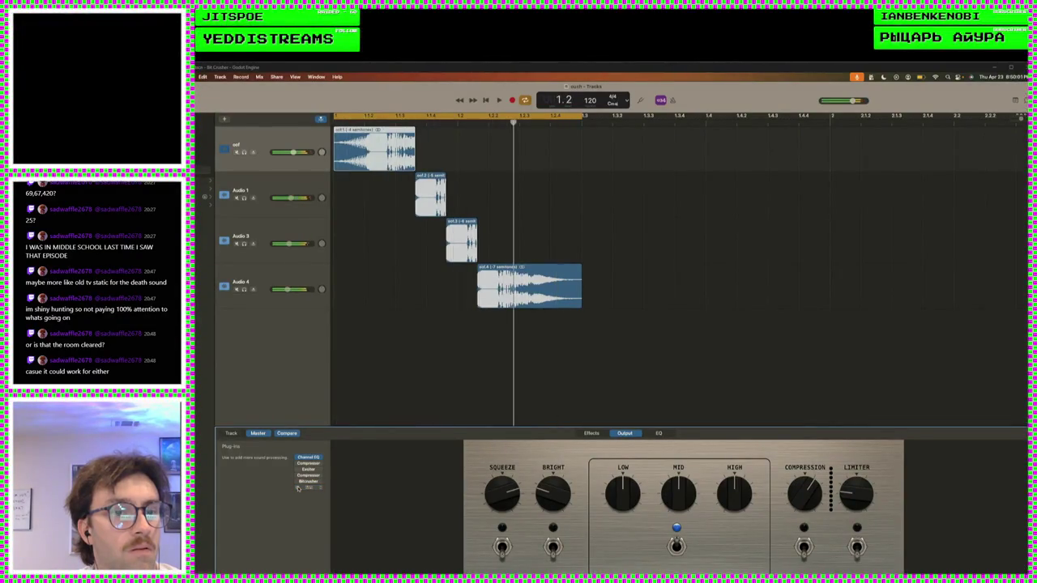
pyautogui.moveTo(297, 489); pyautogui.dragTo(297, 483)
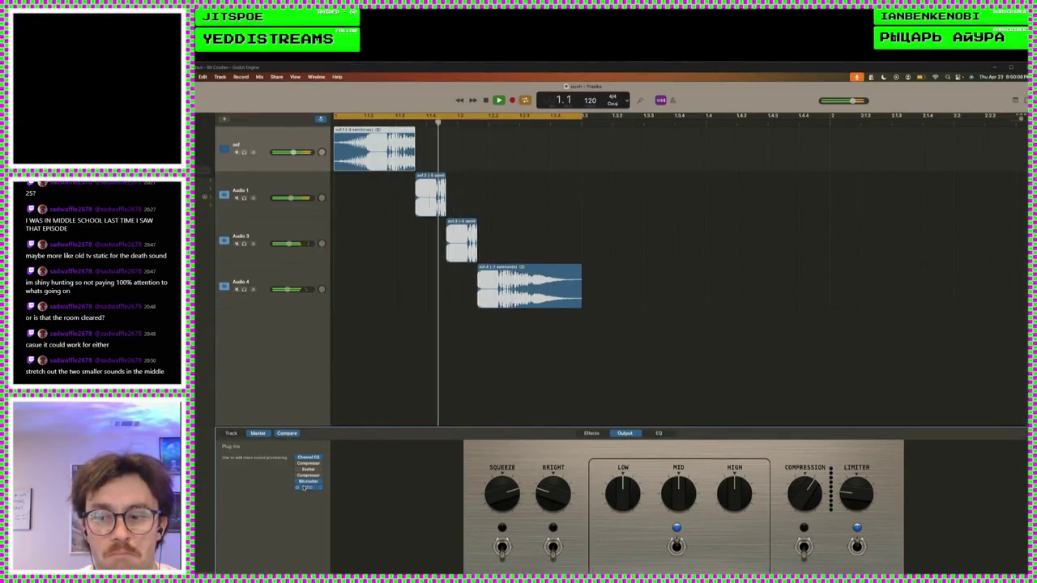
pyautogui.press('space')
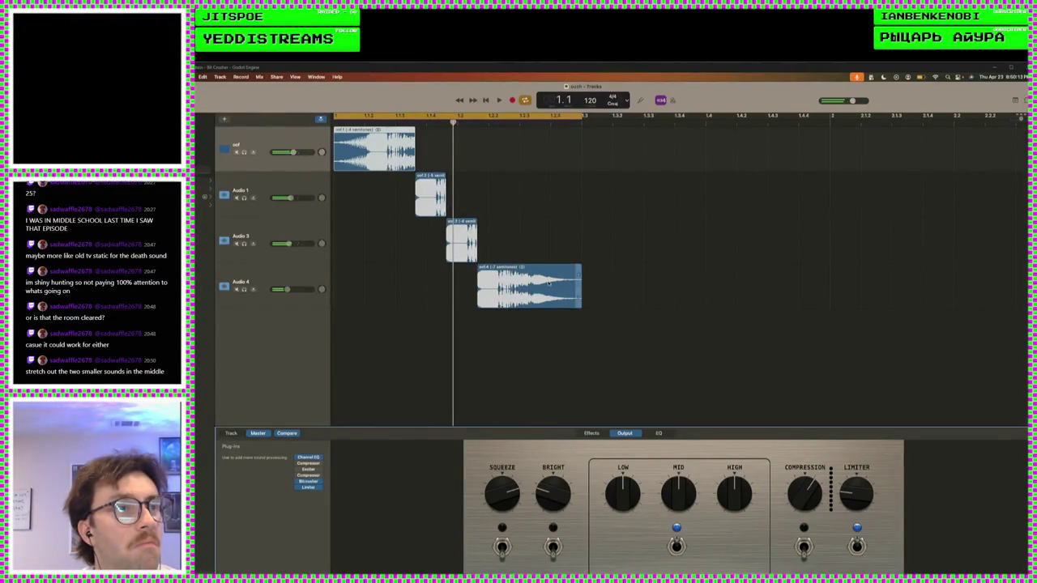
pyautogui.moveTo(519, 273)
pyautogui.mouseDown()
pyautogui.moveTo(608, 272)
pyautogui.moveTo(525, 282)
pyautogui.mouseUp()
# - Select the two middle regions, extend the loop rightward, and play the four clips back
pyautogui.press('space')
pyautogui.press('space')
pyautogui.moveTo(543, 234)
pyautogui.mouseDown()
pyautogui.moveTo(446, 180)
pyautogui.moveTo(470, 227)
pyautogui.moveTo(449, 206)
pyautogui.moveTo(478, 205)
pyautogui.moveTo(458, 207)
pyautogui.moveTo(484, 241)
pyautogui.moveTo(558, 267)
pyautogui.moveTo(571, 259)
pyautogui.mouseUp()
pyautogui.press('space')
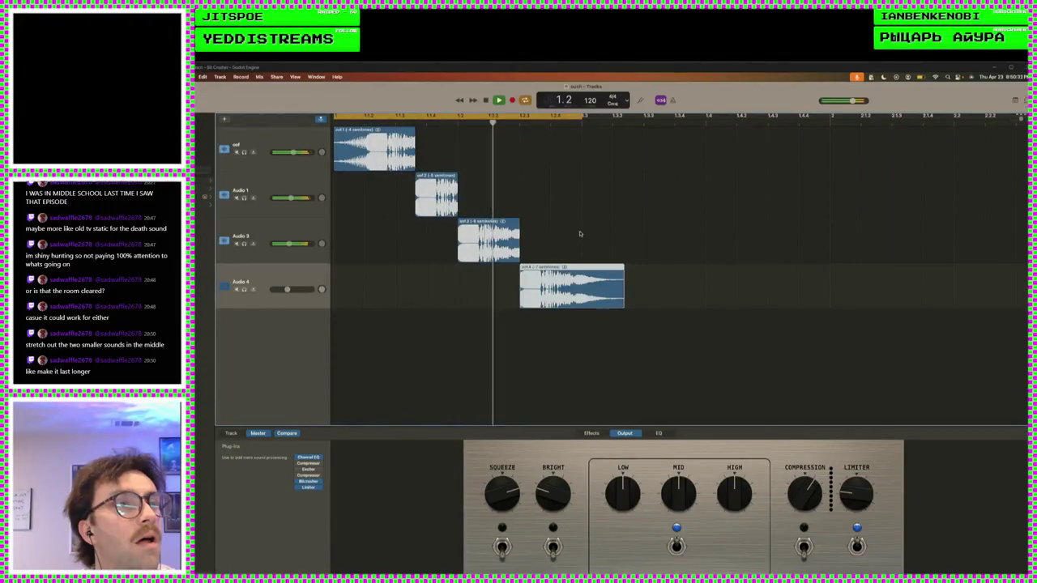
pyautogui.press('space')
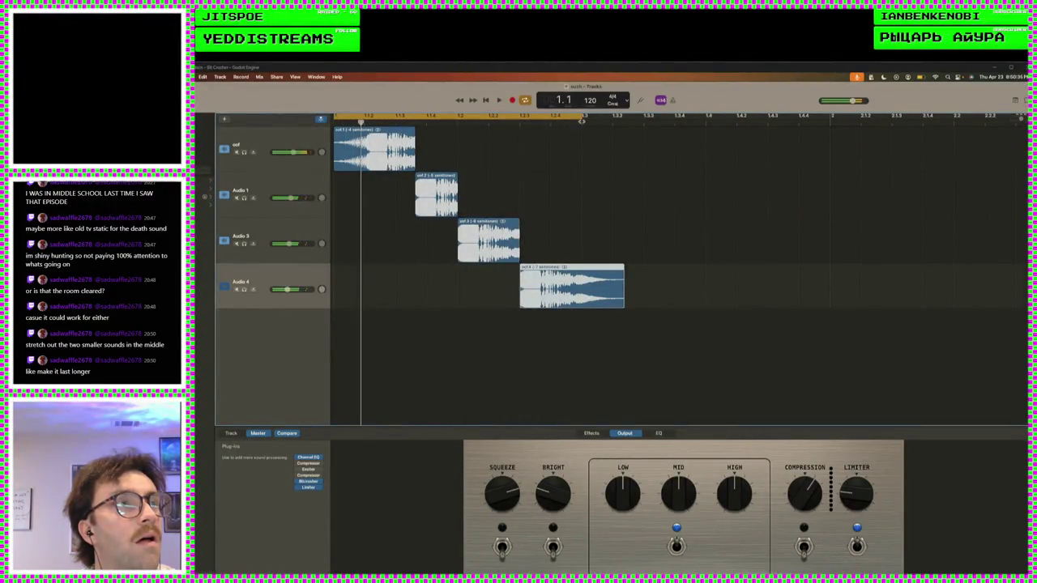
pyautogui.moveTo(583, 119); pyautogui.dragTo(644, 131)
pyautogui.press('space')
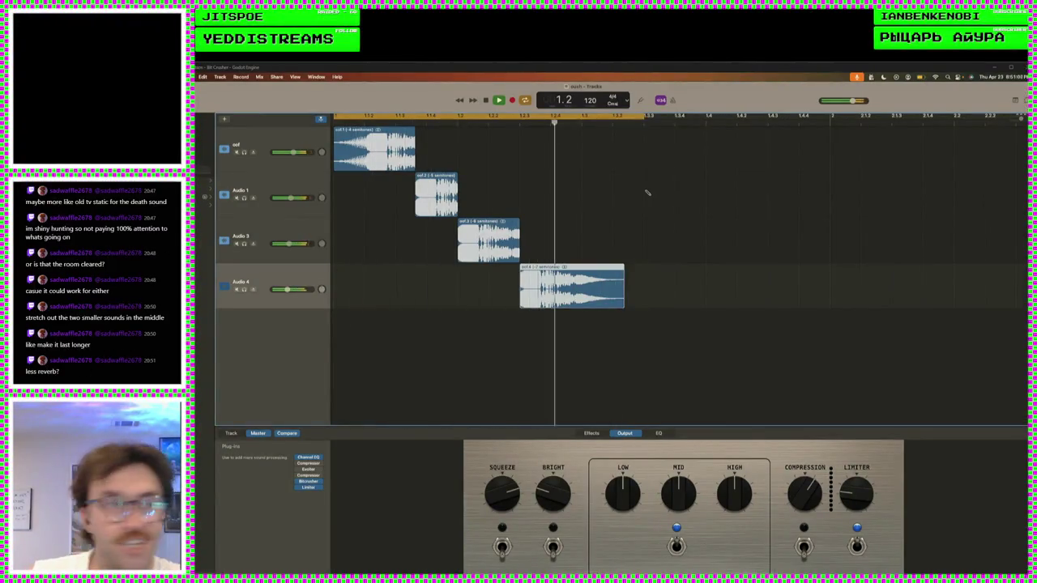
pyautogui.press('space')
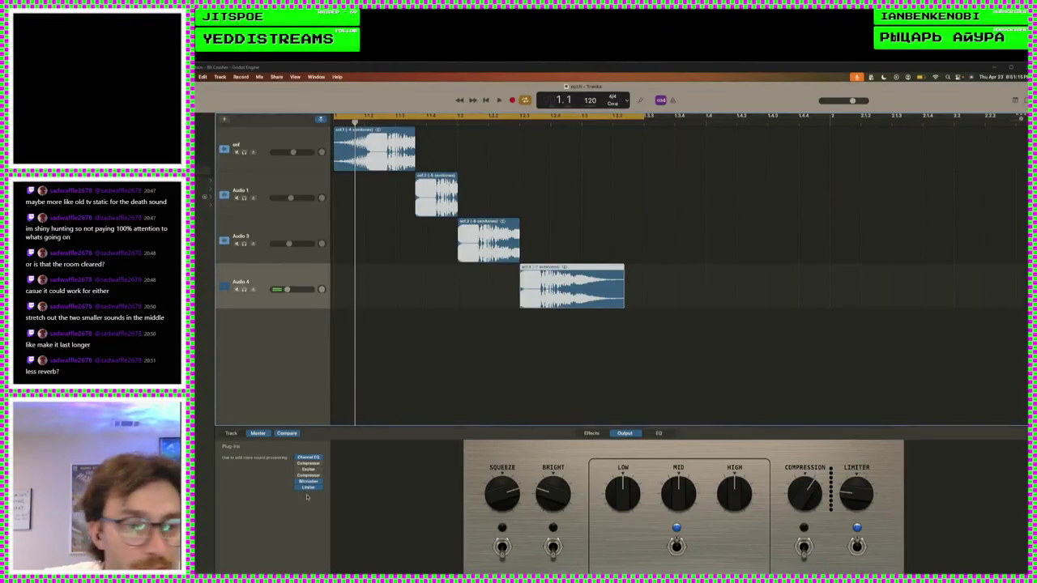
pyautogui.click(309, 465)
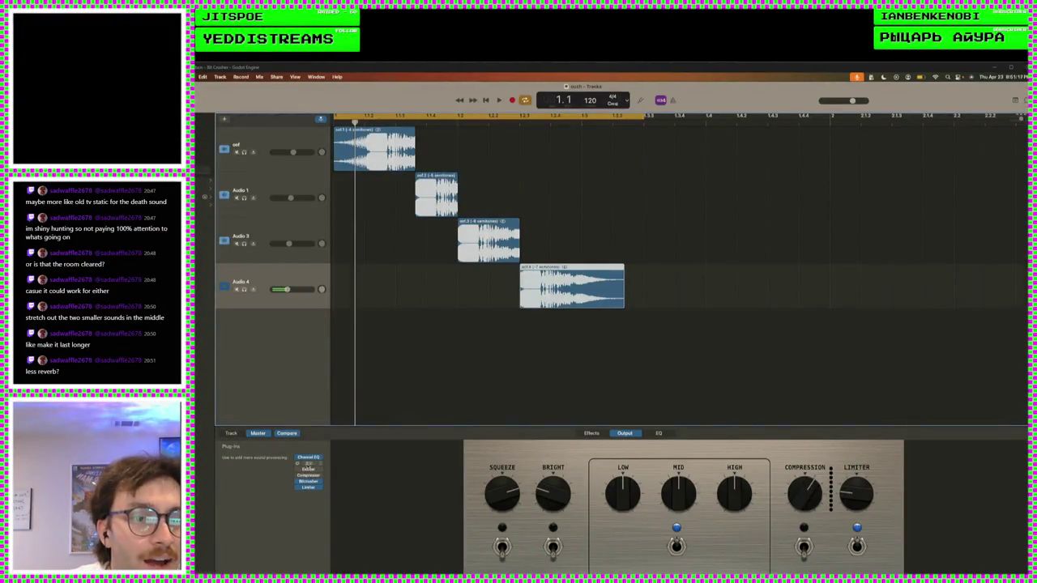
# - Check the Exciter and compressor settings, then add Reverb > PlatinumVerb to the master chain and preview it
pyautogui.click(310, 469)
pyautogui.click(310, 475)
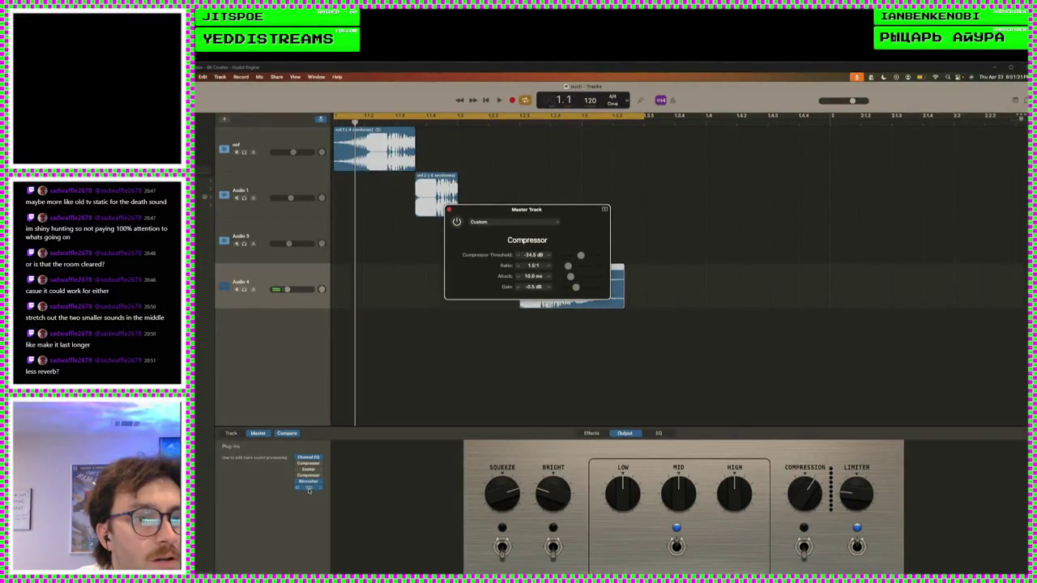
pyautogui.click(310, 491)
pyautogui.moveTo(317, 520)
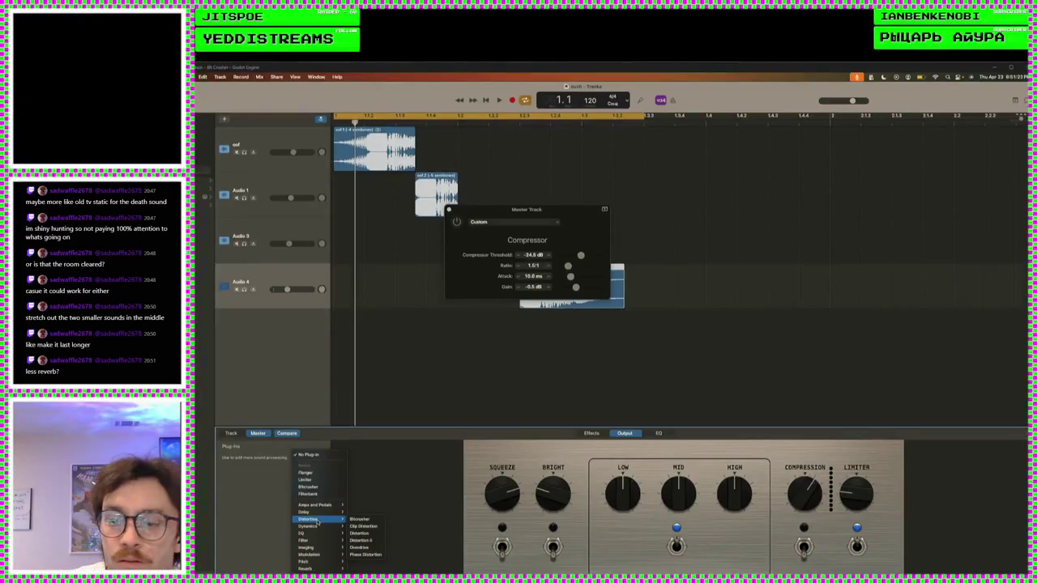
pyautogui.moveTo(317, 554)
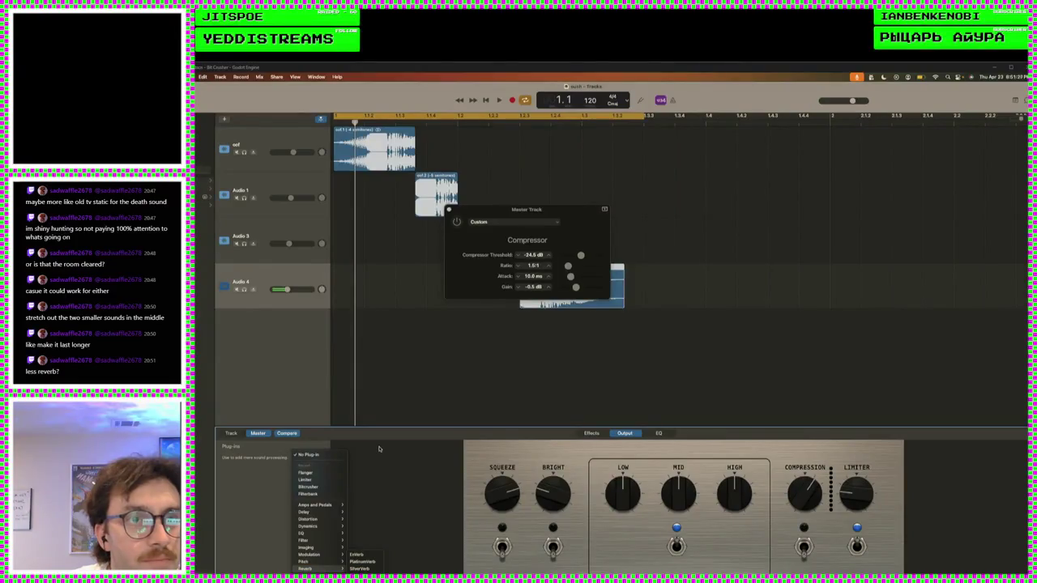
pyautogui.click(362, 561)
pyautogui.press('space')
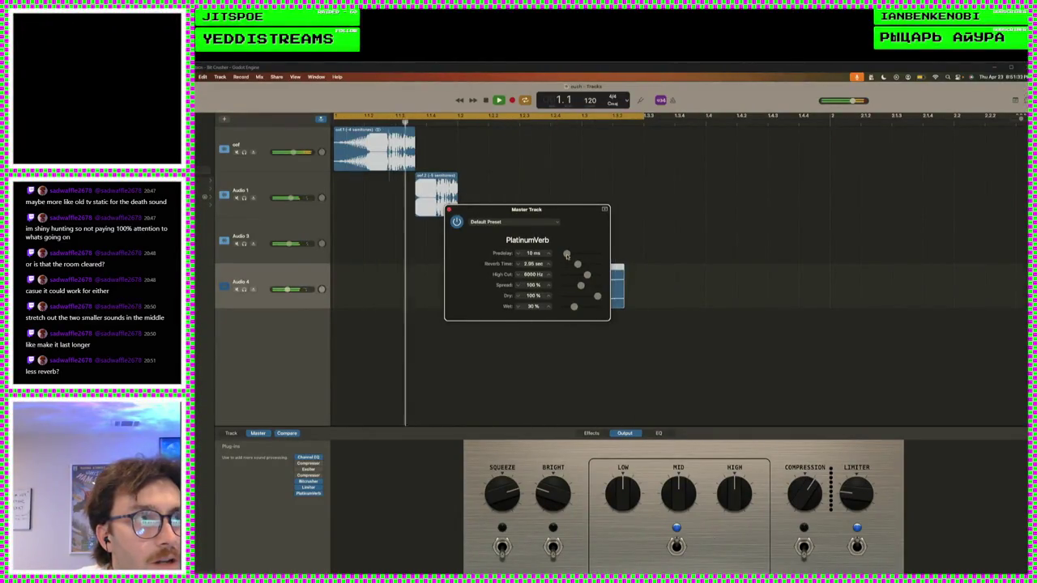
pyautogui.press('space')
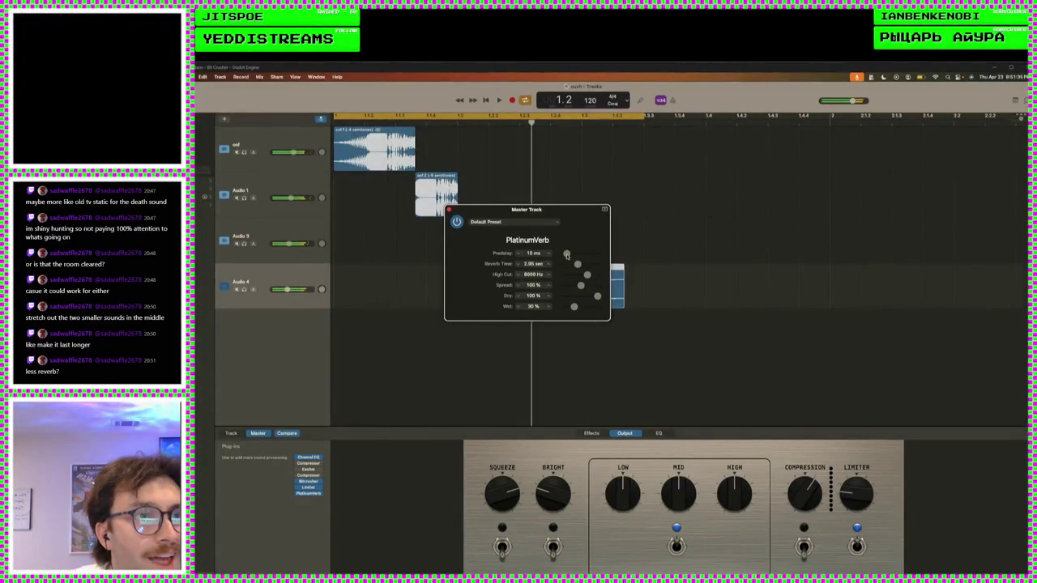
pyautogui.click(448, 209)
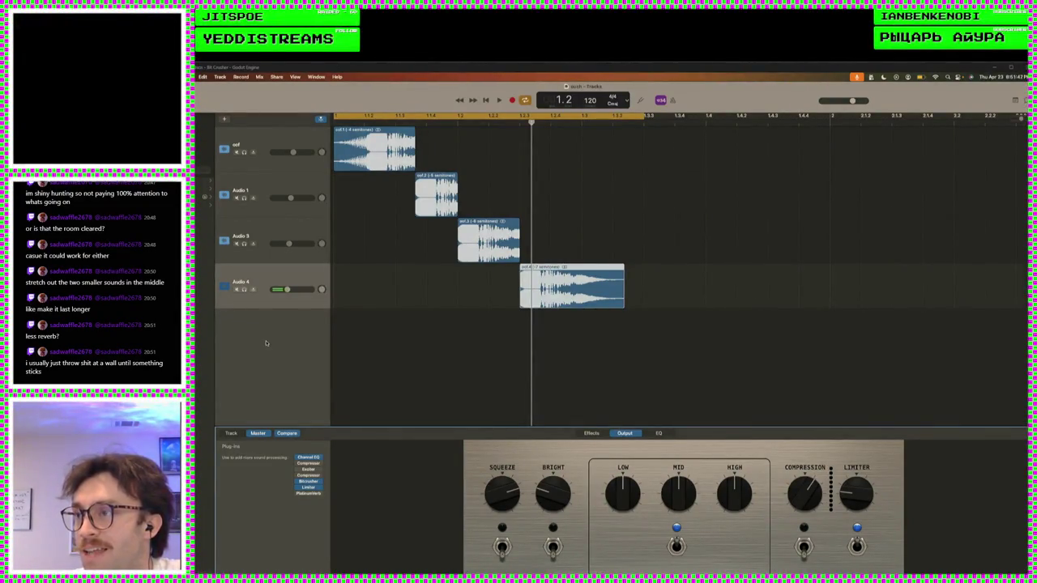
pyautogui.press('super+Tab')
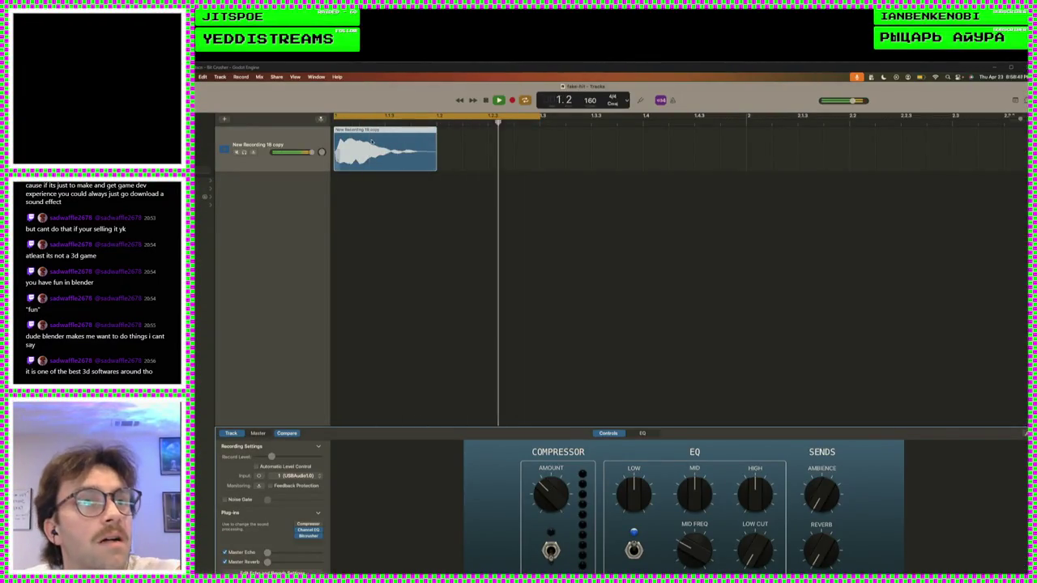
# - Lower the New Recording 18 copy track volume to about -11 dB and replay the clip
pyautogui.moveTo(311, 153); pyautogui.dragTo(288, 152)
pyautogui.press('space')
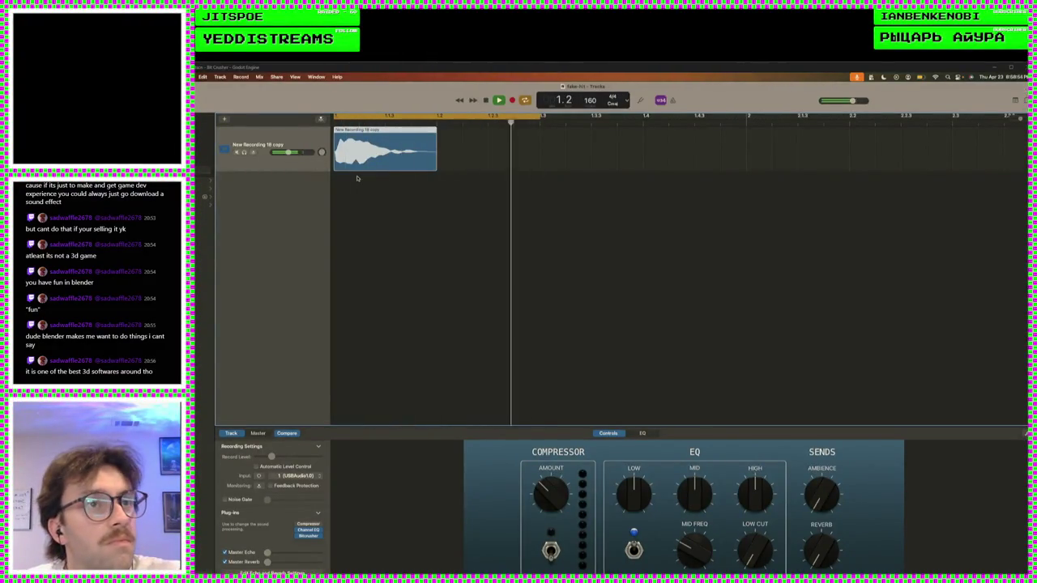
pyautogui.press('space')
pyautogui.press('space')
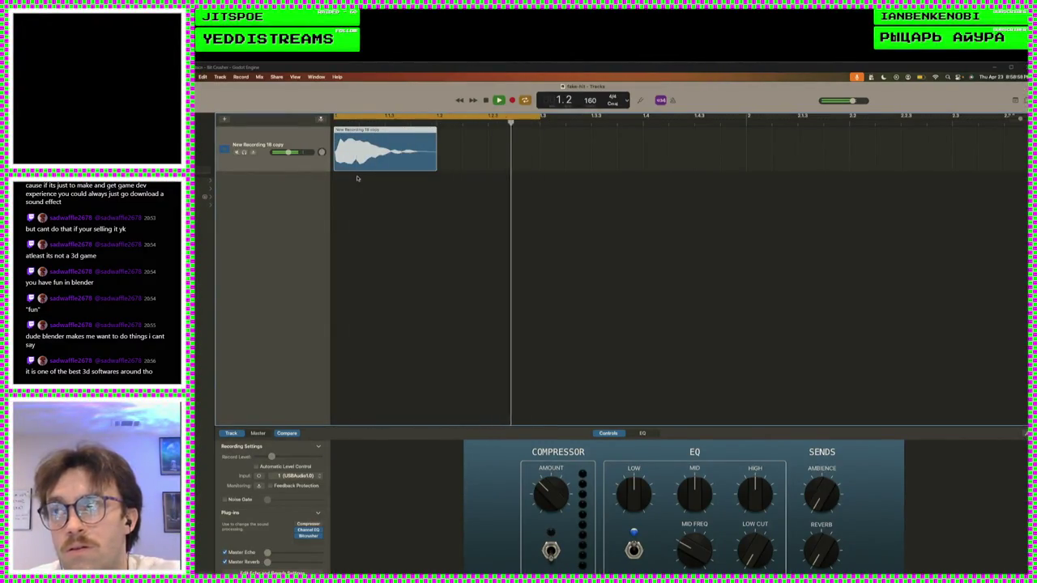
pyautogui.press('space')
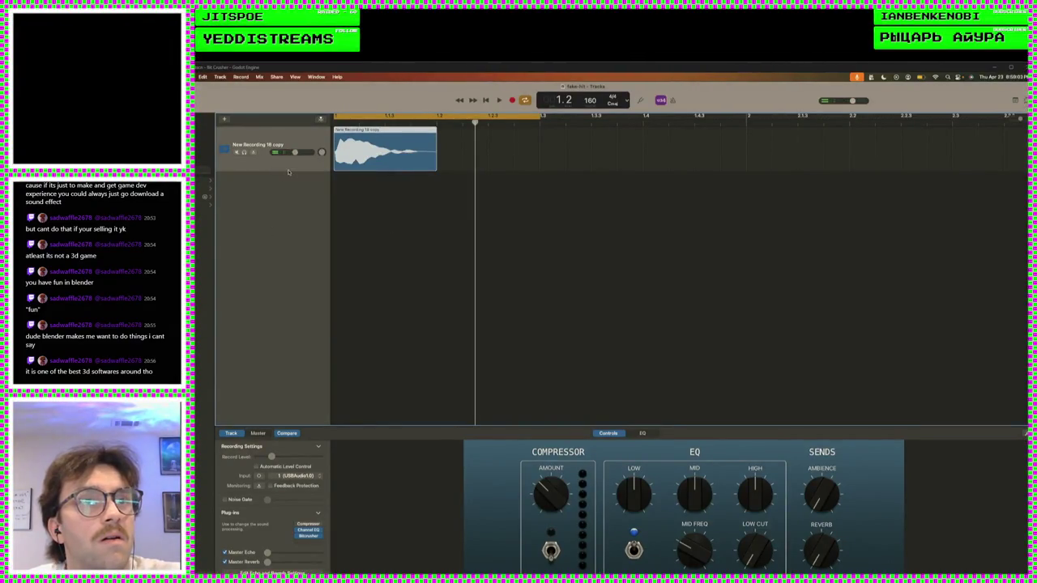
pyautogui.press('space')
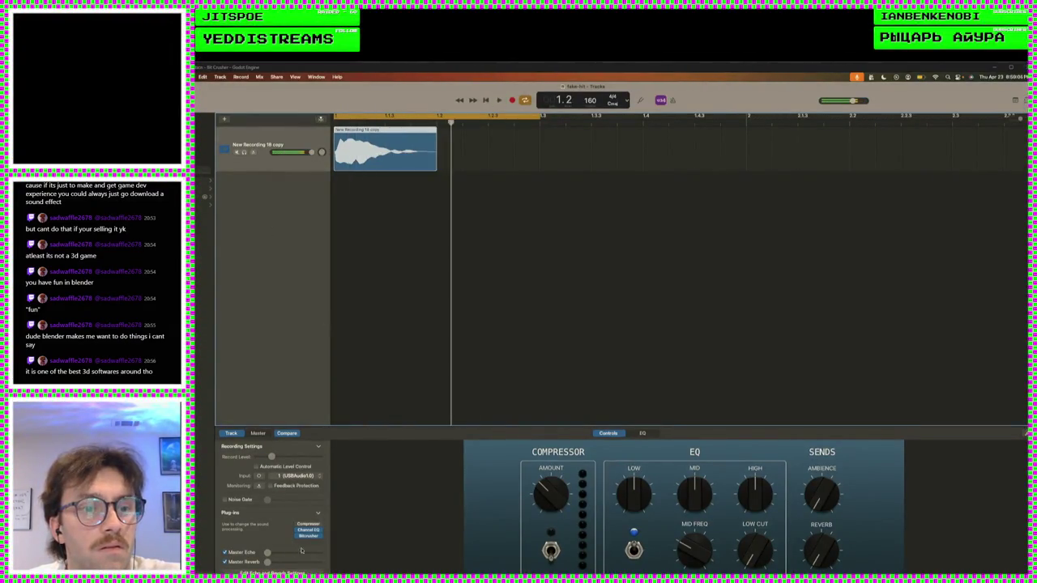
# - Add a Modulation > Chorus to the track and raise its Mix to 100%
pyautogui.click(304, 542)
pyautogui.moveTo(316, 537)
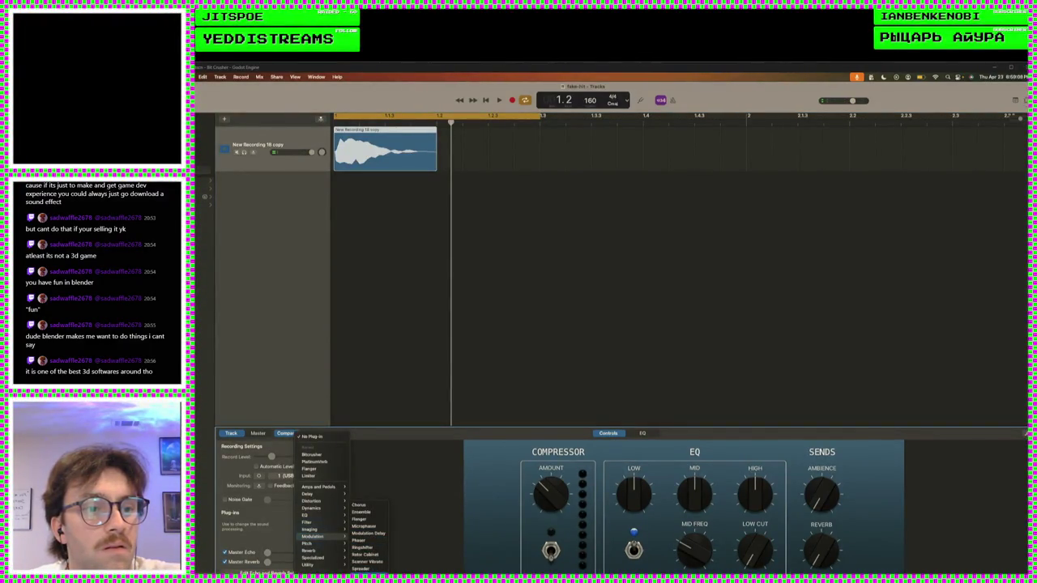
pyautogui.click(359, 504)
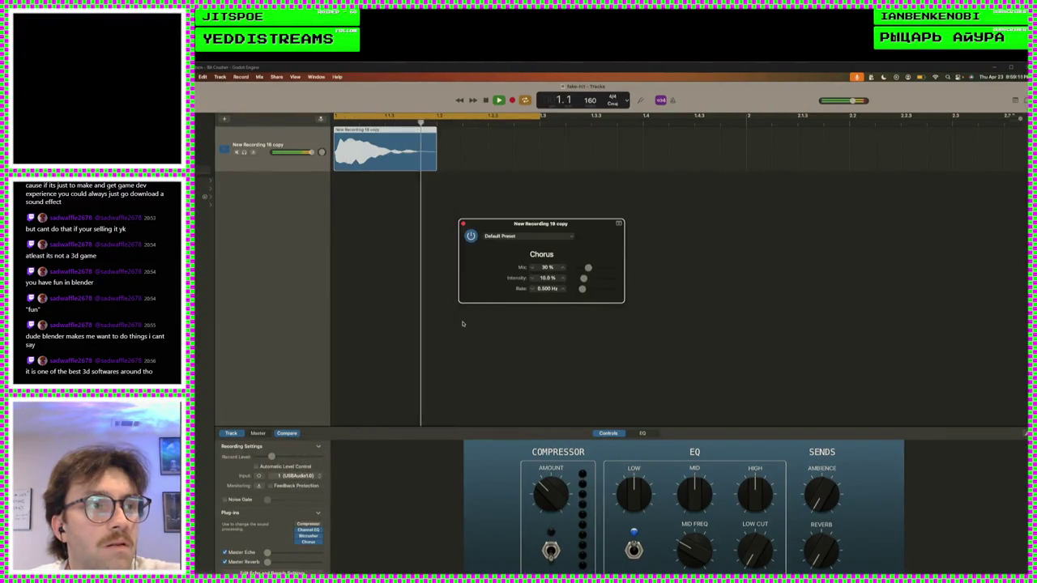
pyautogui.moveTo(588, 268); pyautogui.dragTo(611, 268)
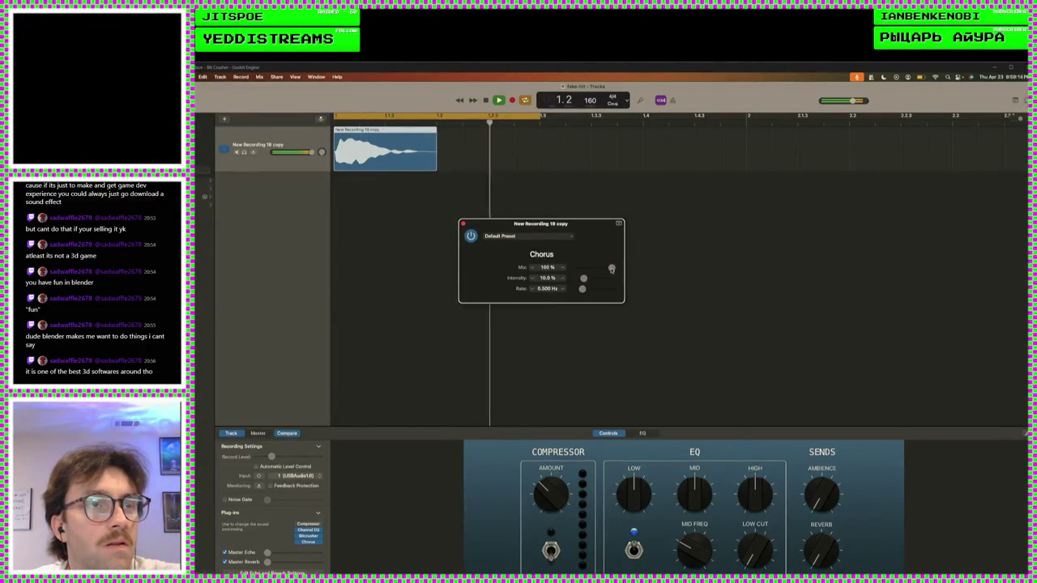
pyautogui.press('space')
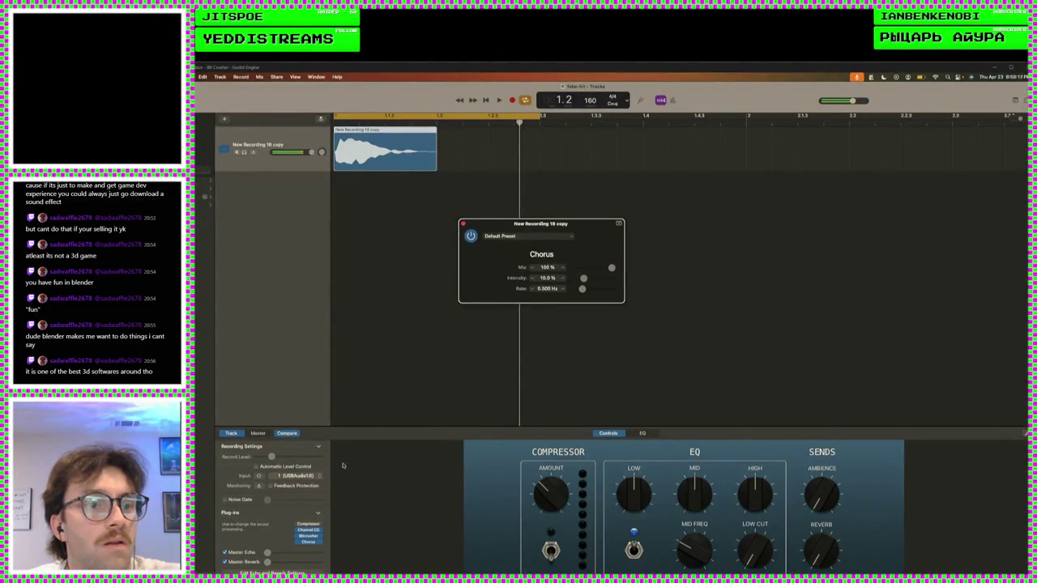
# - Compare the sound with the Chorus bypassed, then play the full effect chain and return to Godot
pyautogui.click(471, 236)
pyautogui.press('space')
pyautogui.press('space')
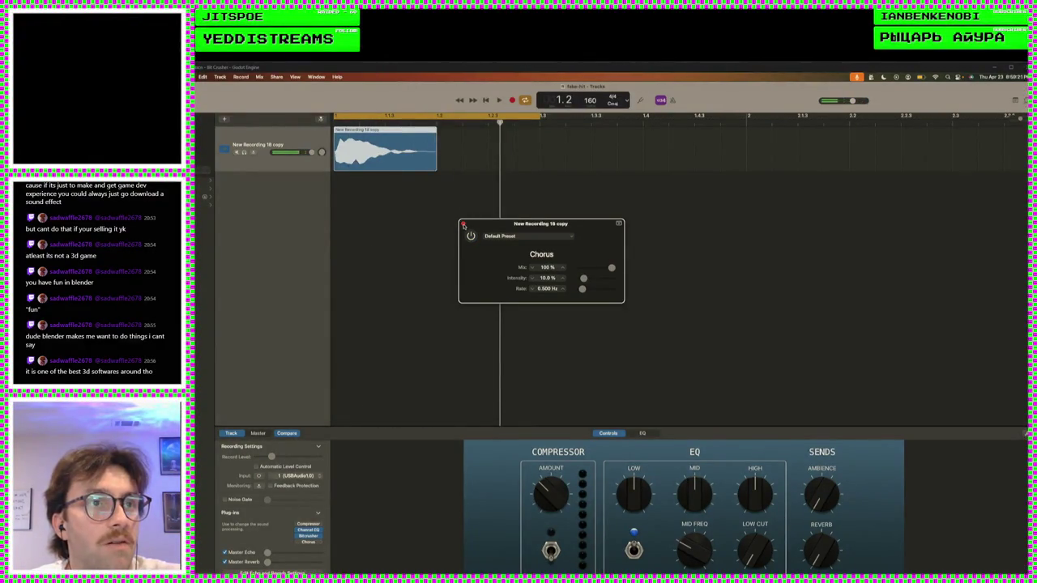
pyautogui.click(463, 224)
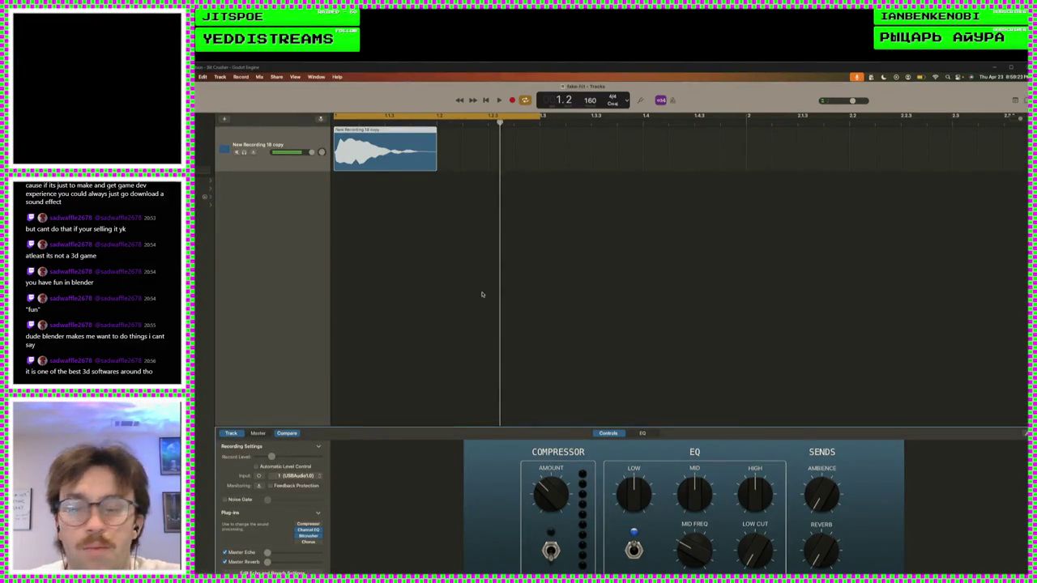
pyautogui.press('space')
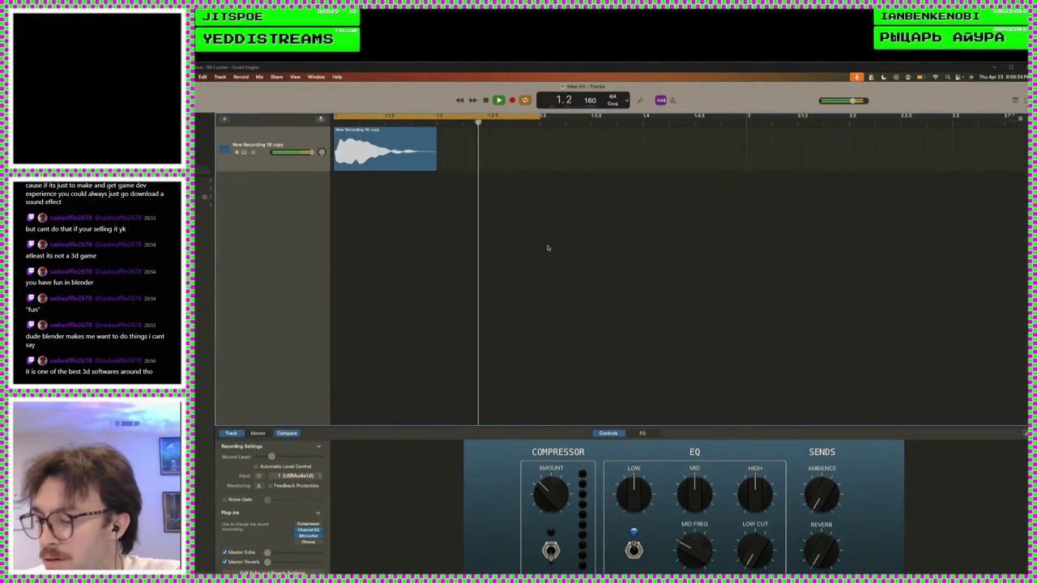
pyautogui.press('space')
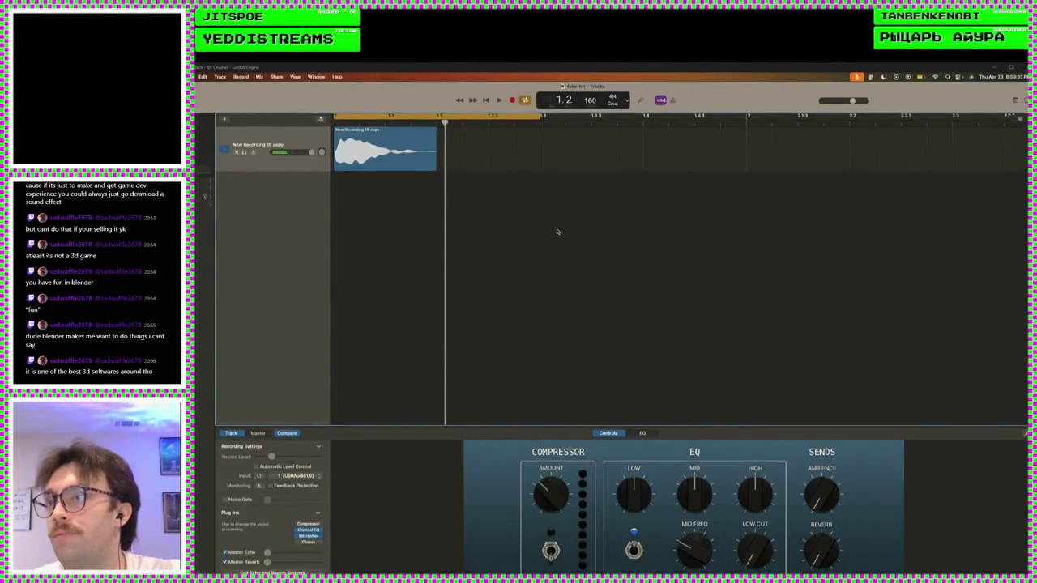
pyautogui.press('super+Tab')
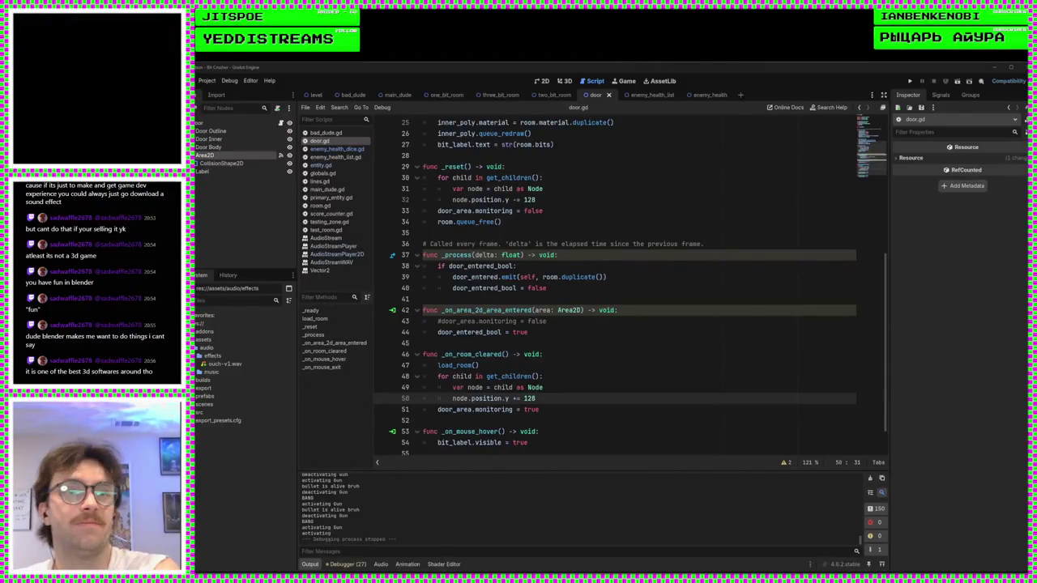